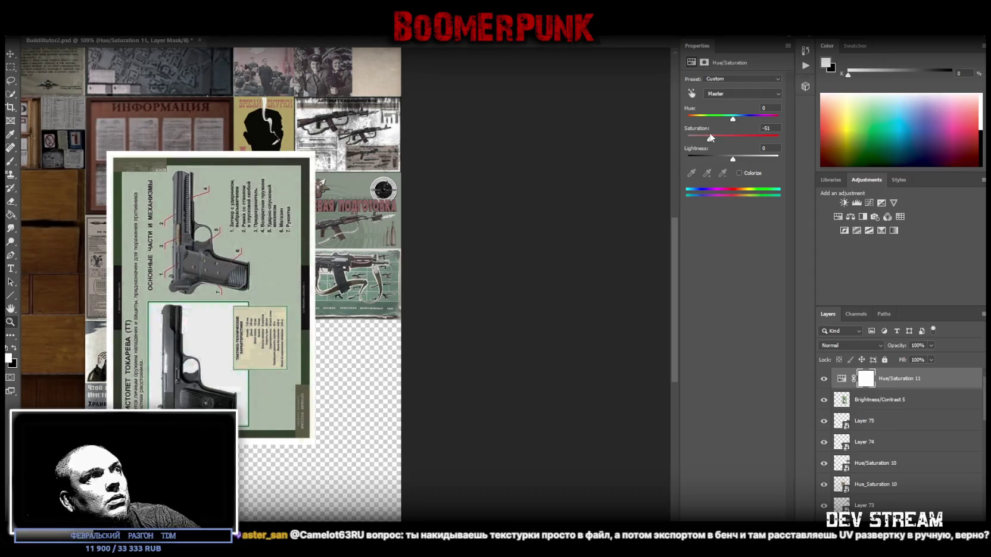
Step: Merge the pistol poster's adjustment layers into one pixel layer
left_click(871, 400, "shift")
right_click(878, 381)
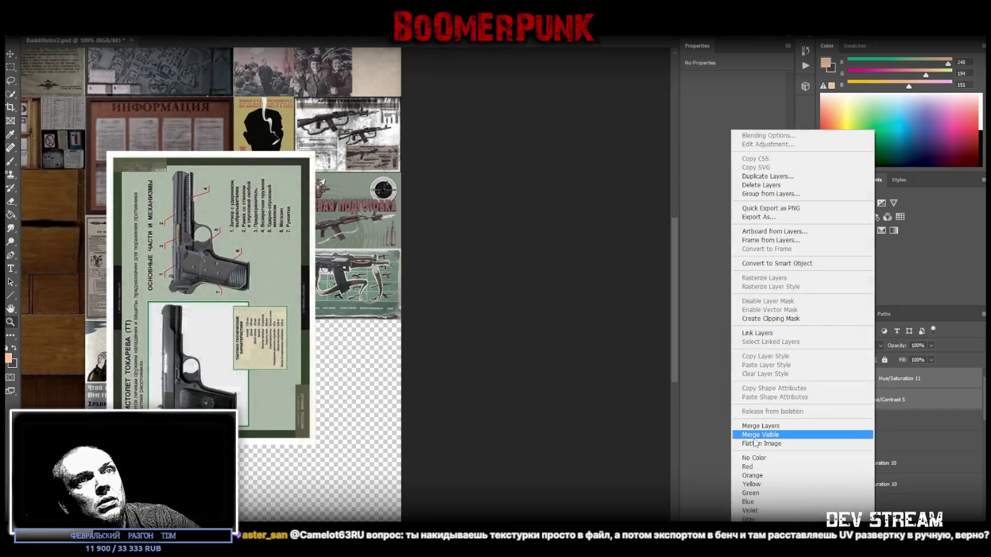
left_click(762, 427)
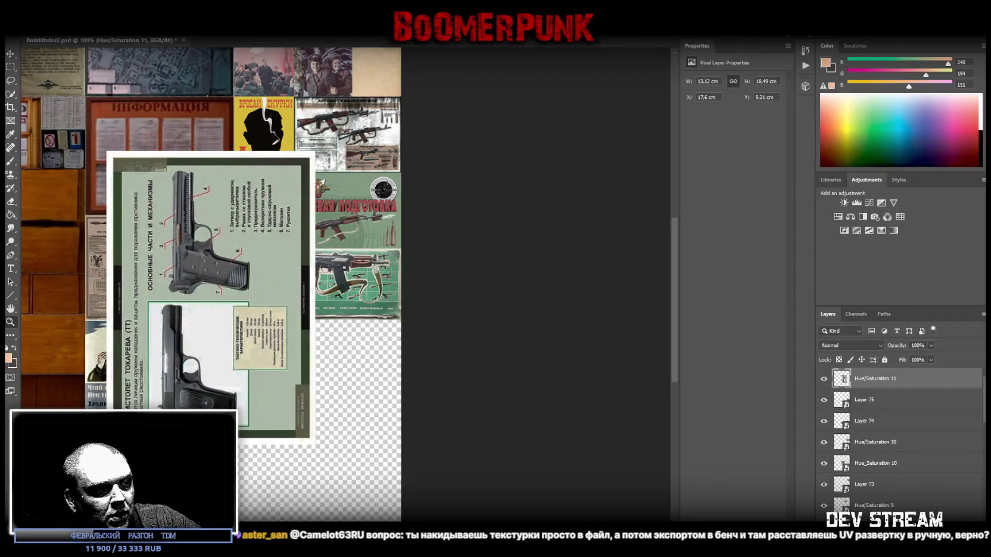
Step: Stretch a grunge overlay across the Tokarev pistol poster and merge it down
mouse_move(21, 216)
left_mouse_down()
mouse_move(83, 216)
mouse_move(131, 143)
mouse_move(109, 172)
left_mouse_up()
left_click_drag(70, 229, 107, 150)
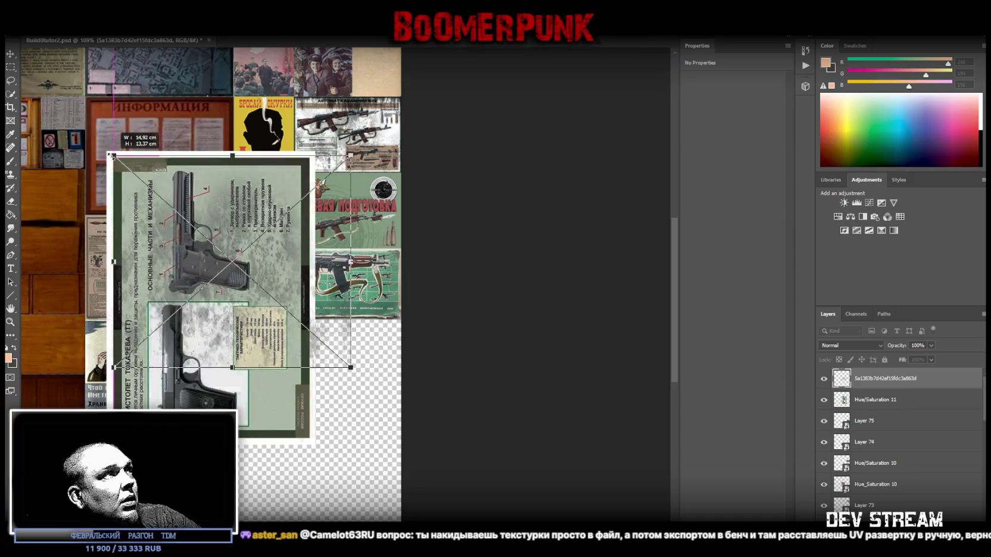
mouse_move(356, 369)
left_mouse_down()
mouse_move(312, 424)
mouse_move(330, 444)
left_mouse_up()
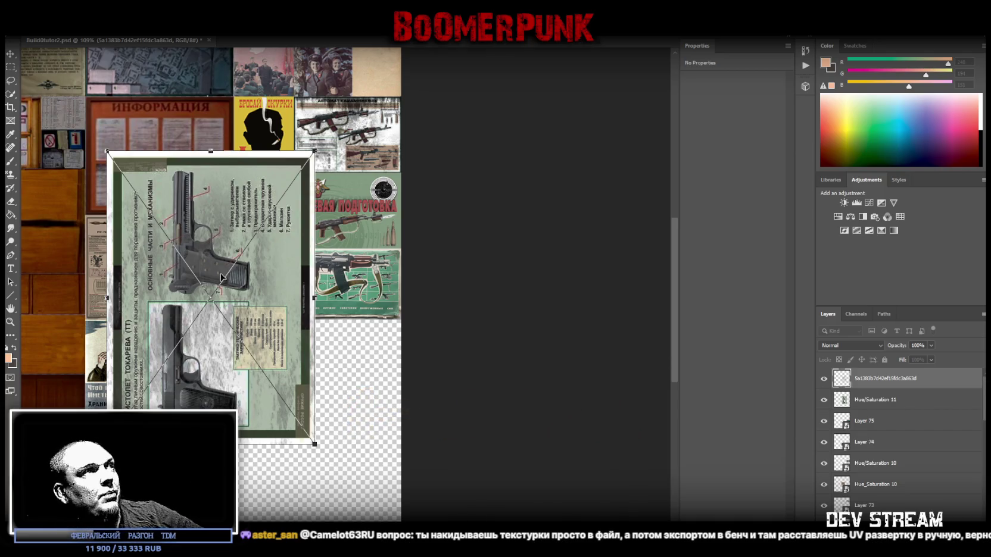
key("Return")
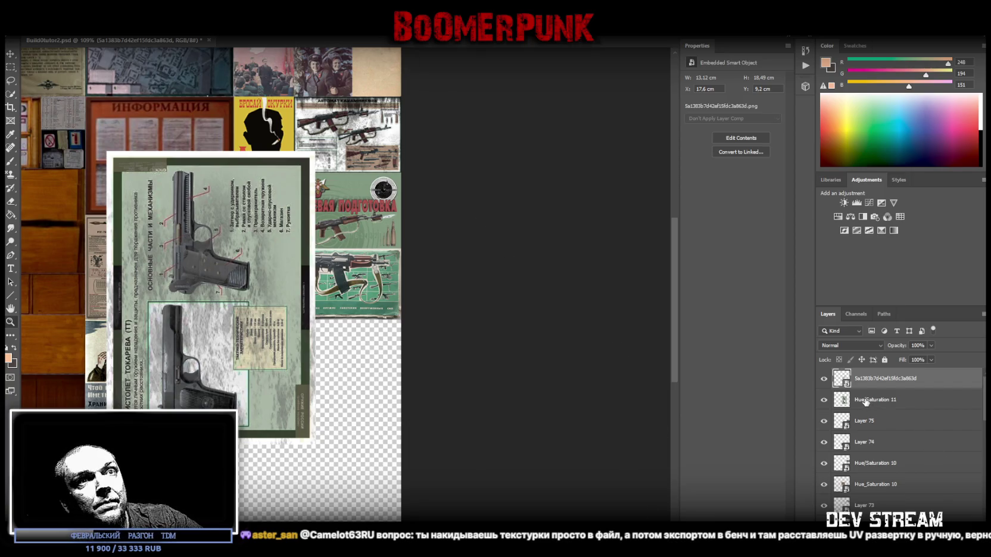
right_click(866, 401)
left_click(752, 428)
Step: Make the poster a smart object, rotate it 90° to landscape, and shrink it under the green rifle posters
key("ctrl+t")
left_click_drag(305, 124, 241, 102)
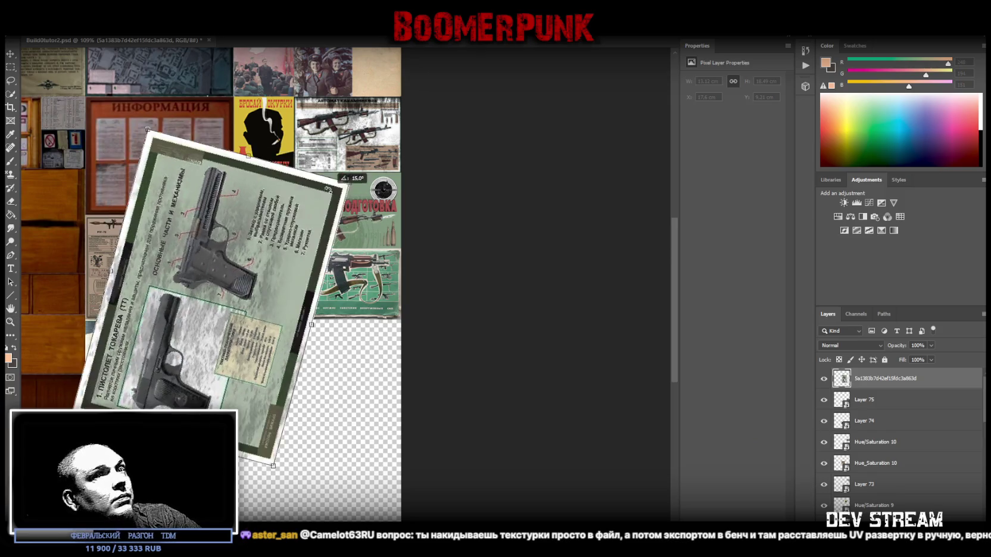
key("Escape")
key("Return")
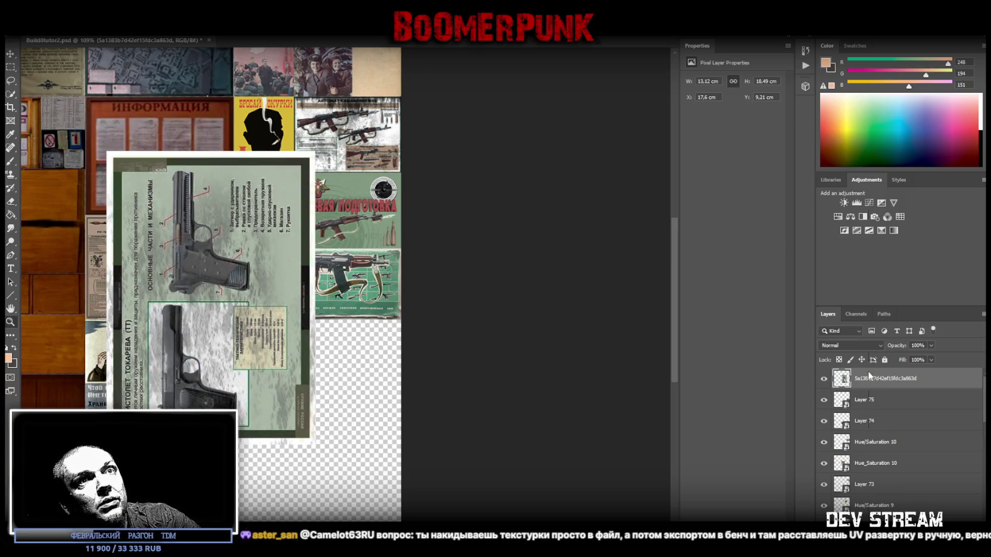
right_click(870, 375)
left_click(798, 262)
key("ctrl+t")
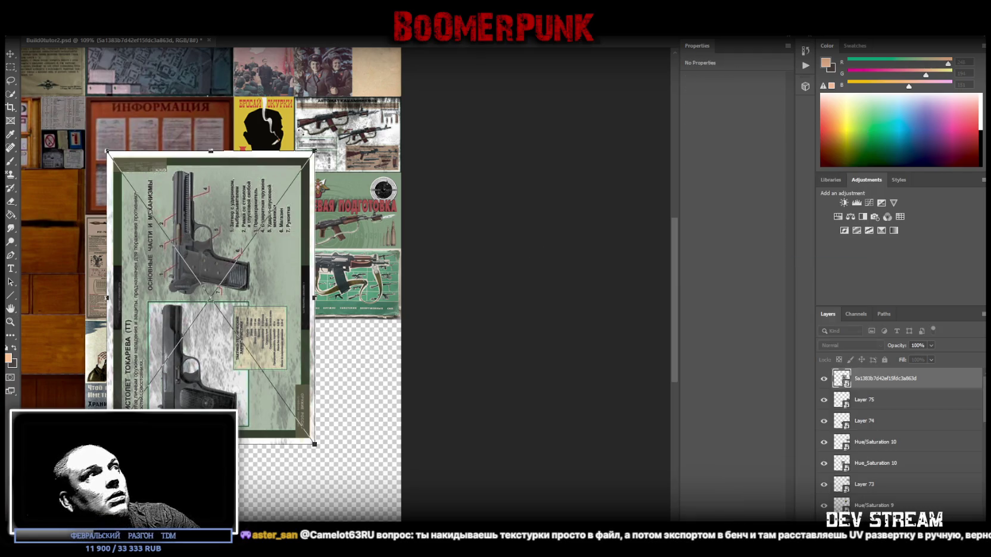
mouse_move(208, 203)
left_mouse_down()
mouse_move(263, 340)
mouse_move(279, 275)
mouse_move(278, 292)
mouse_move(216, 343)
left_mouse_up()
mouse_move(365, 234)
left_mouse_down()
mouse_move(417, 381)
mouse_move(358, 486)
left_mouse_up()
left_click_drag(325, 442, 353, 426)
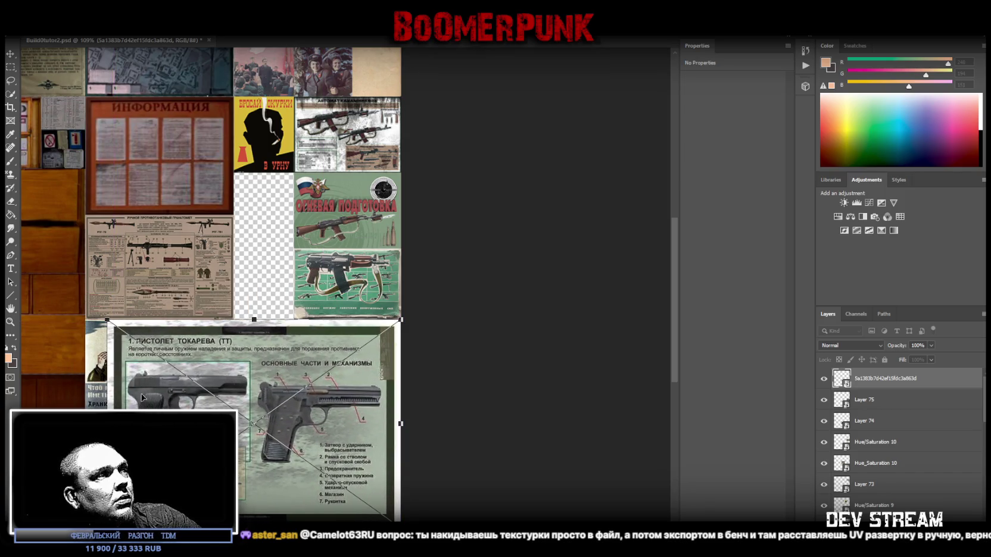
mouse_move(107, 320)
left_mouse_down()
mouse_move(294, 387)
mouse_move(318, 364)
mouse_move(319, 348)
left_mouse_up()
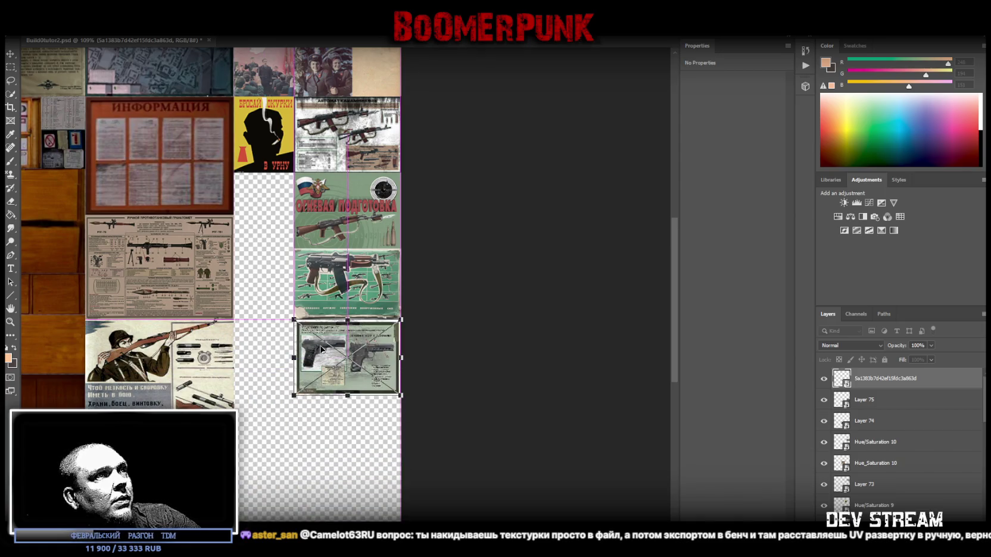
key("Return")
Step: Check the pistol poster's new spot on the atlas, then return to Blockbench
scroll(321, 486, "down", 2)
scroll(454, 409, "up", 4)
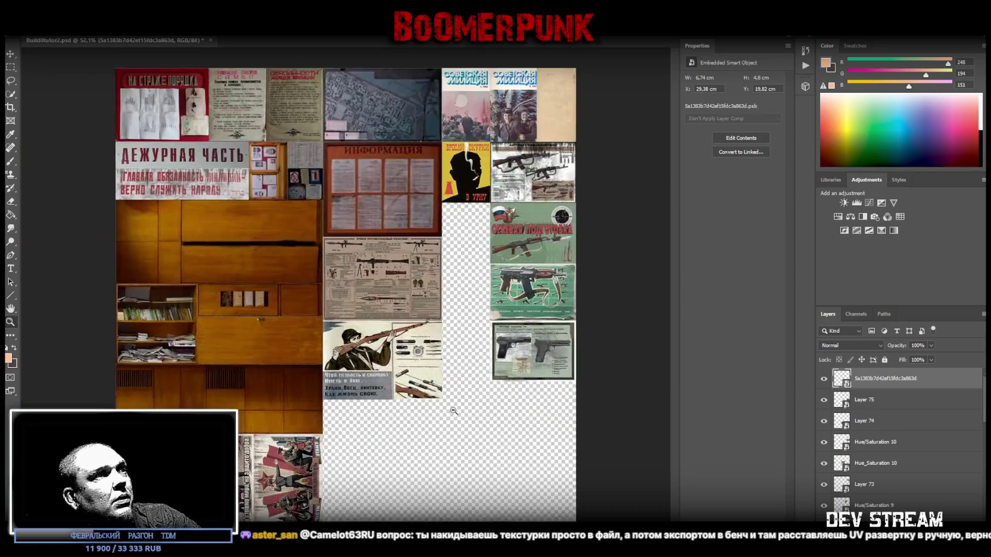
scroll(470, 428, "down", 4)
scroll(498, 420, "up", 3)
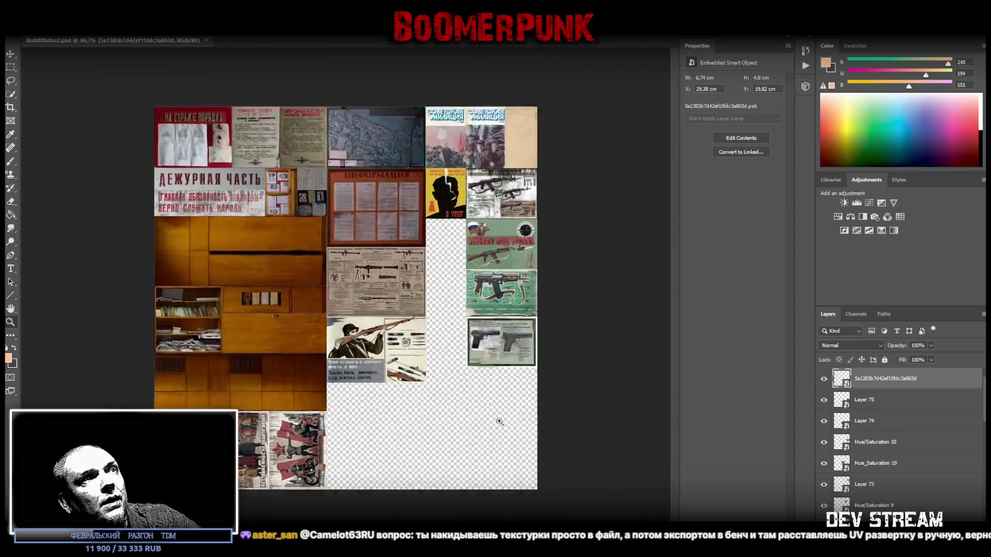
scroll(500, 426, "up", 3)
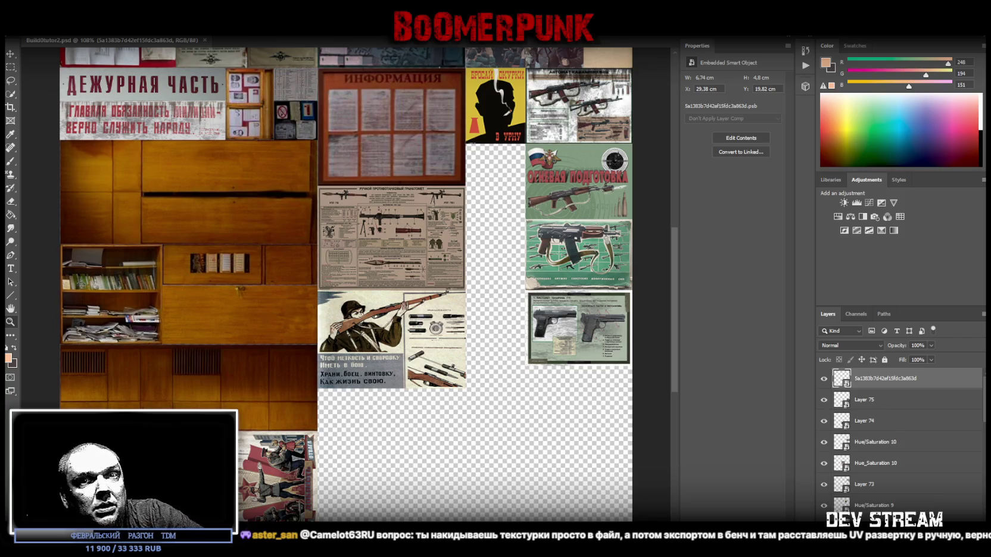
key("alt+Tab")
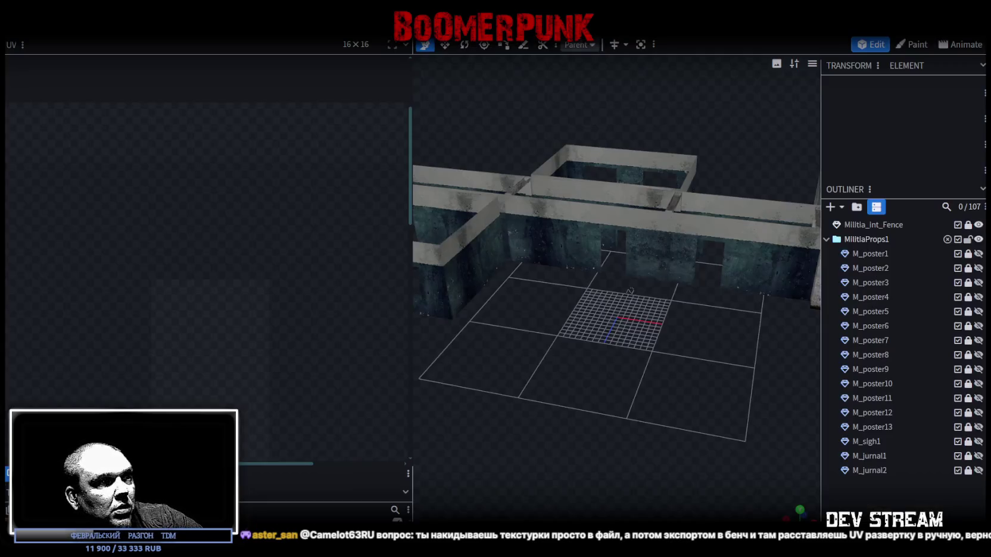
Step: Select the magazine prop M_jurnal1 and snap the view to look straight down on it
mouse_move(502, 337)
left_mouse_down()
mouse_move(663, 385)
mouse_move(467, 384)
mouse_move(453, 341)
left_mouse_up()
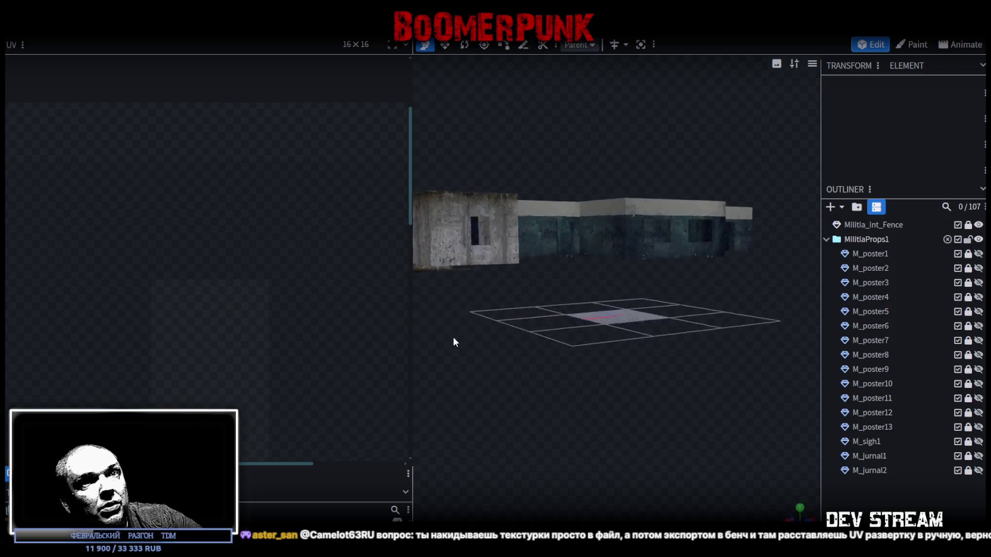
scroll(633, 426, "up", 5)
mouse_move(614, 378)
left_mouse_down()
mouse_move(677, 389)
mouse_move(737, 381)
mouse_move(659, 394)
mouse_move(585, 261)
mouse_move(628, 421)
left_mouse_up()
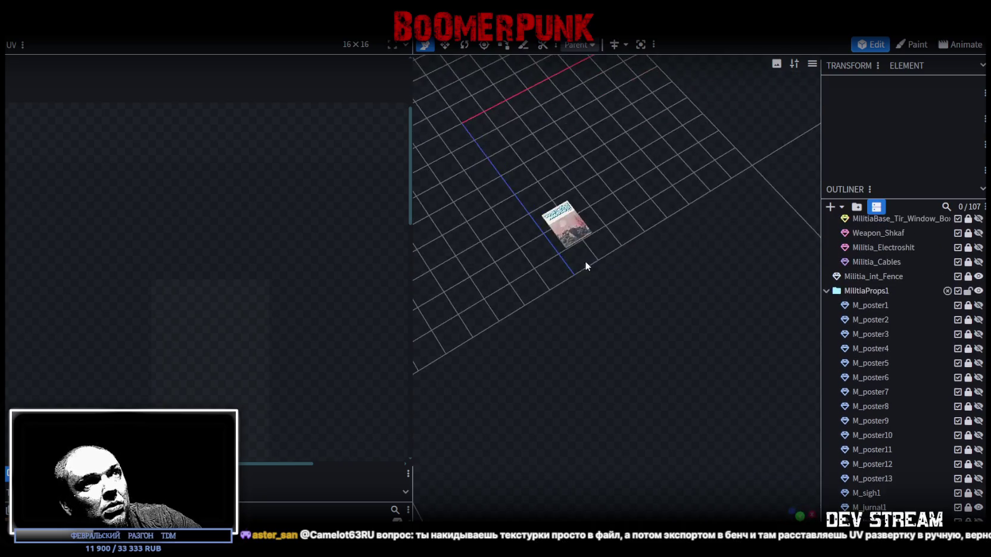
scroll(630, 482, "up", 5)
mouse_move(655, 248)
left_mouse_down()
mouse_move(668, 482)
mouse_move(557, 334)
mouse_move(590, 381)
mouse_move(606, 369)
mouse_move(951, 512)
left_mouse_up()
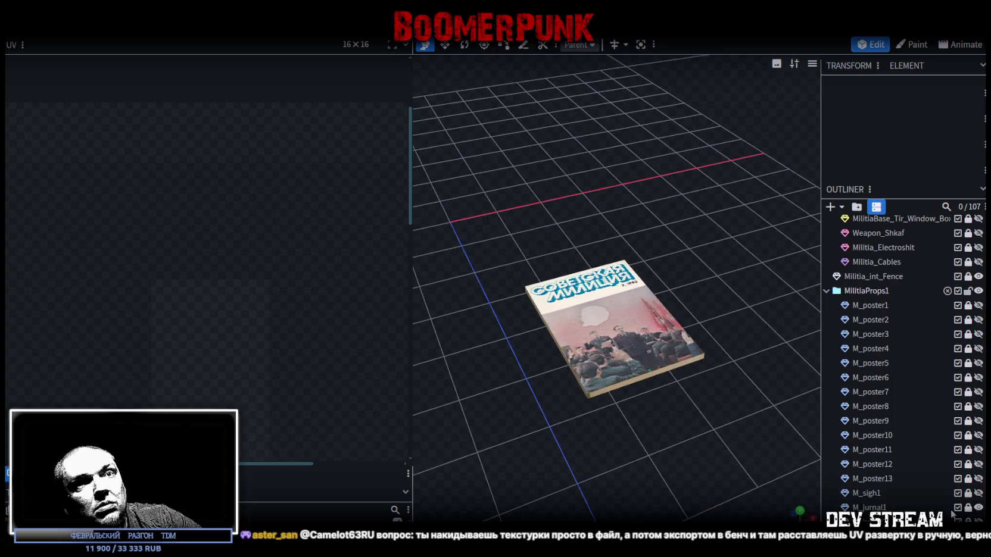
left_click(872, 507)
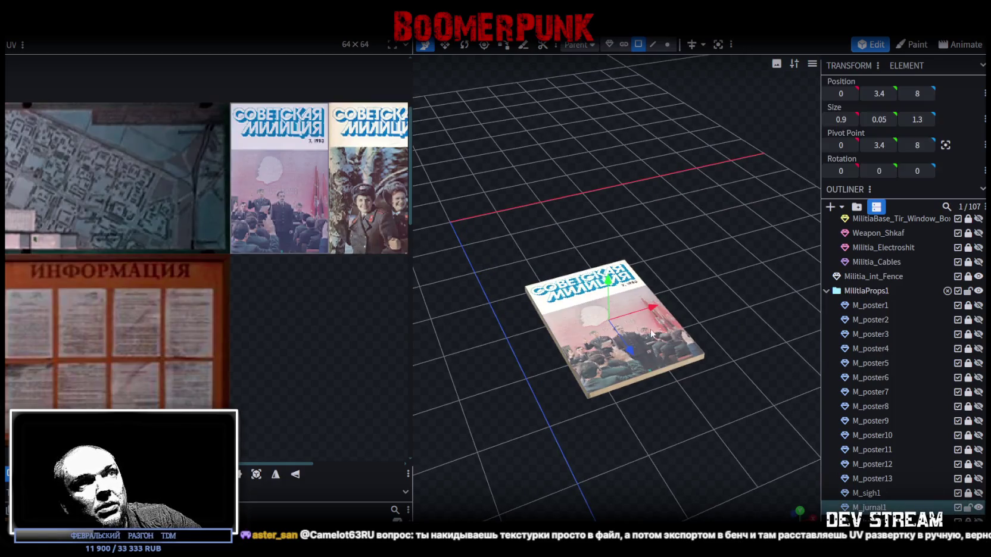
scroll(189, 288, "down", 3)
scroll(262, 182, "up", 5)
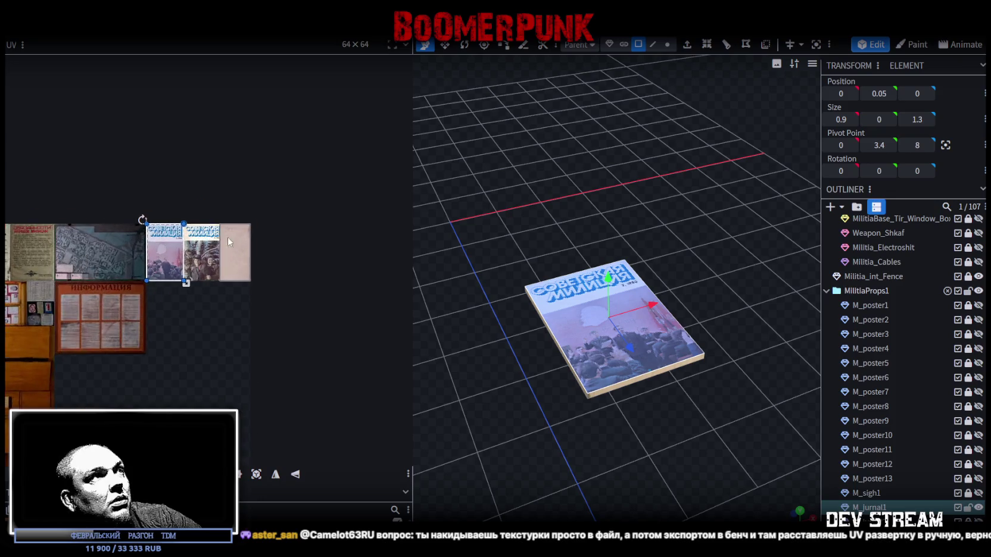
mouse_move(636, 236)
left_mouse_down()
mouse_move(663, 198)
mouse_move(659, 243)
mouse_move(622, 290)
left_mouse_up()
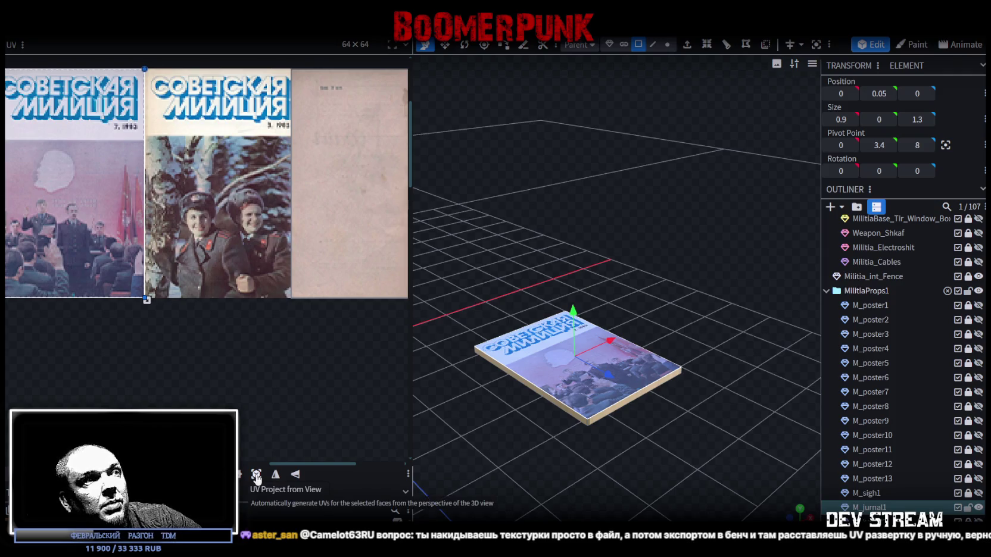
left_click_drag(634, 263, 646, 356)
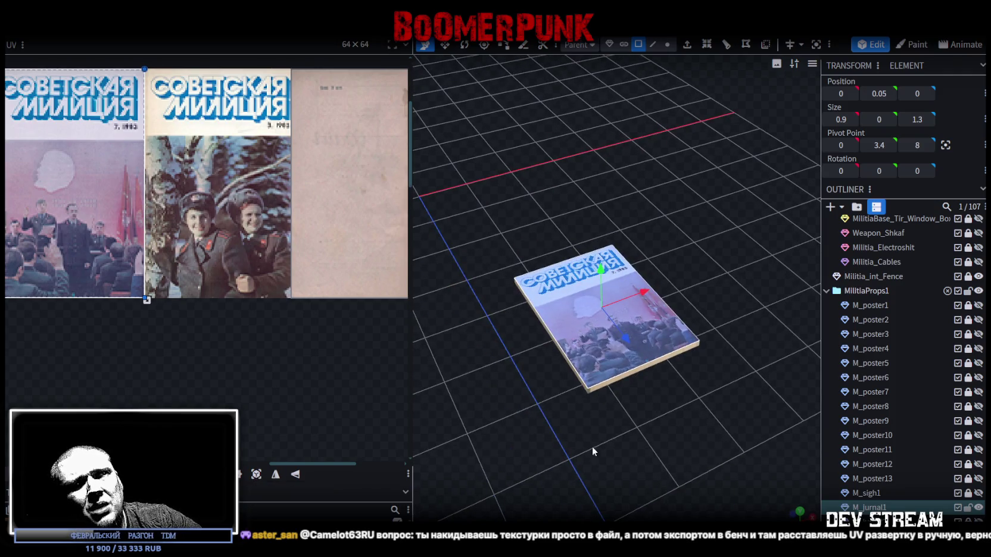
left_click_drag(592, 451, 603, 435)
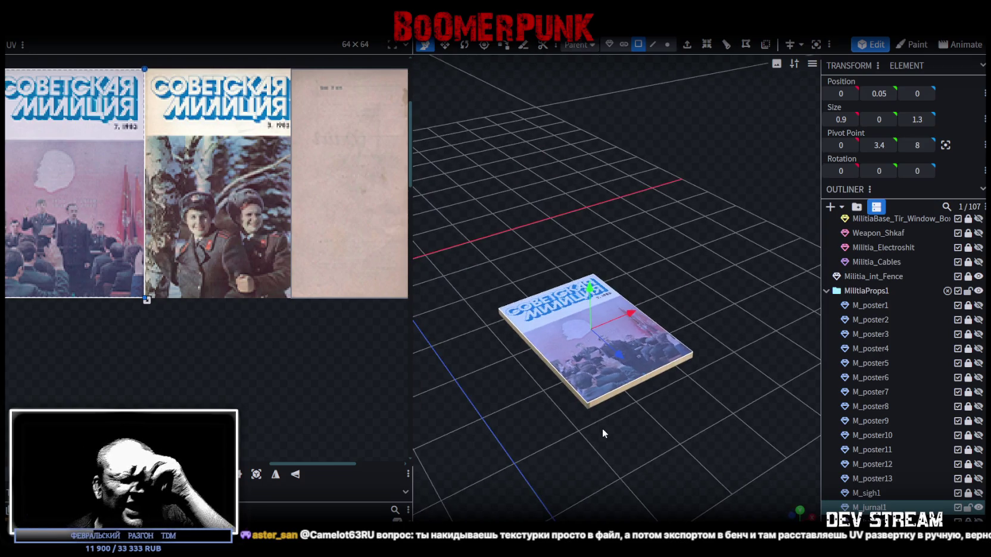
mouse_move(619, 460)
left_mouse_down()
mouse_move(560, 477)
mouse_move(584, 484)
left_mouse_up()
left_click(801, 515)
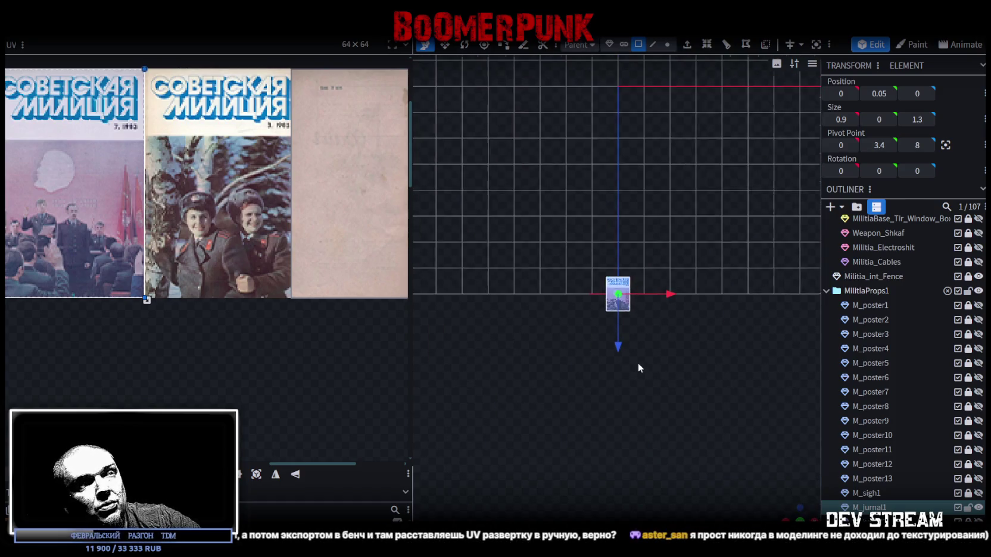
Step: Project the magazine's UVs from the top view and roughly position them on the atlas
left_click(256, 475)
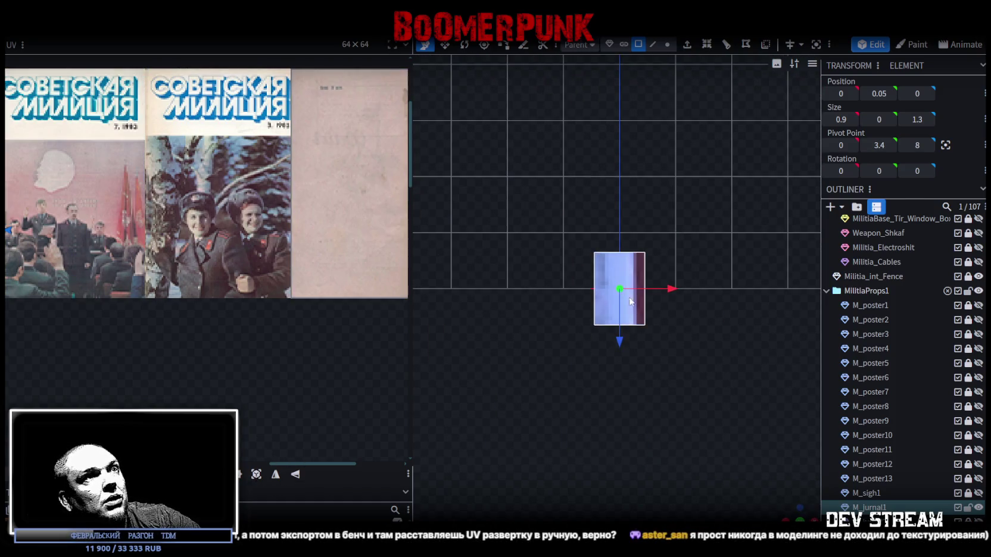
scroll(256, 223, "down", 5)
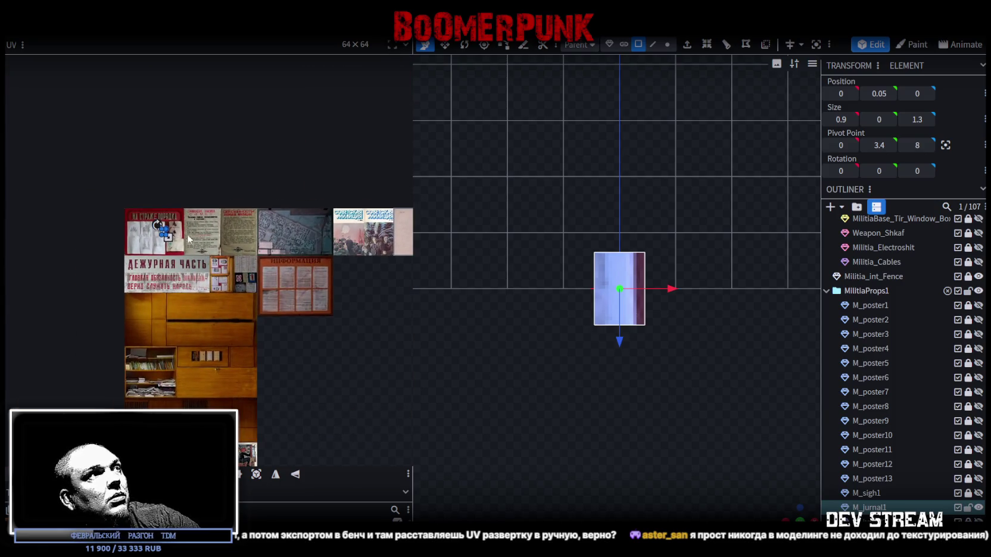
mouse_move(165, 232)
left_mouse_down()
mouse_move(307, 332)
mouse_move(321, 354)
left_mouse_up()
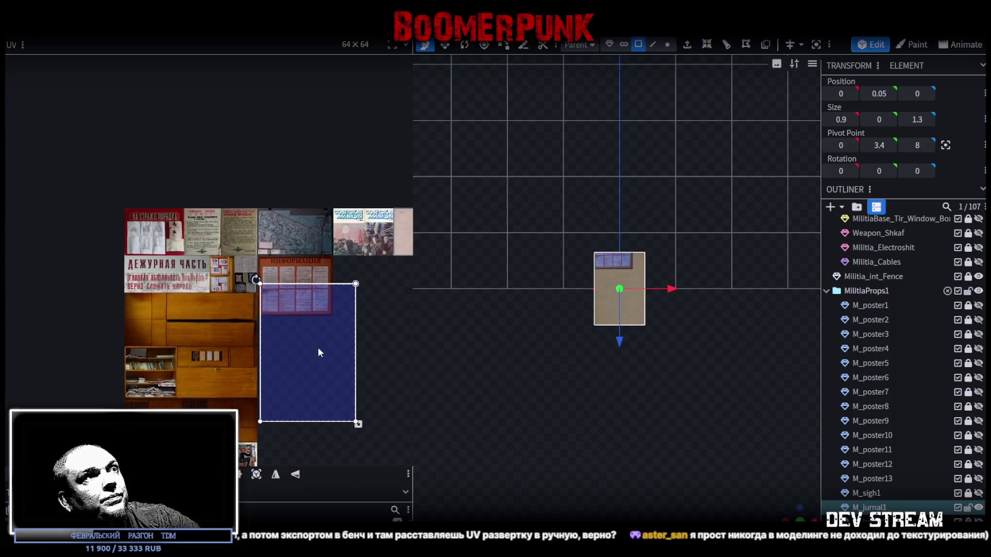
scroll(348, 385, "up", 5)
scroll(331, 337, "down", 4)
mouse_move(365, 398)
left_mouse_down()
mouse_move(331, 316)
mouse_move(258, 250)
left_mouse_up()
scroll(251, 203, "up", 4)
left_click_drag(215, 210, 210, 126)
scroll(301, 342, "up", 2)
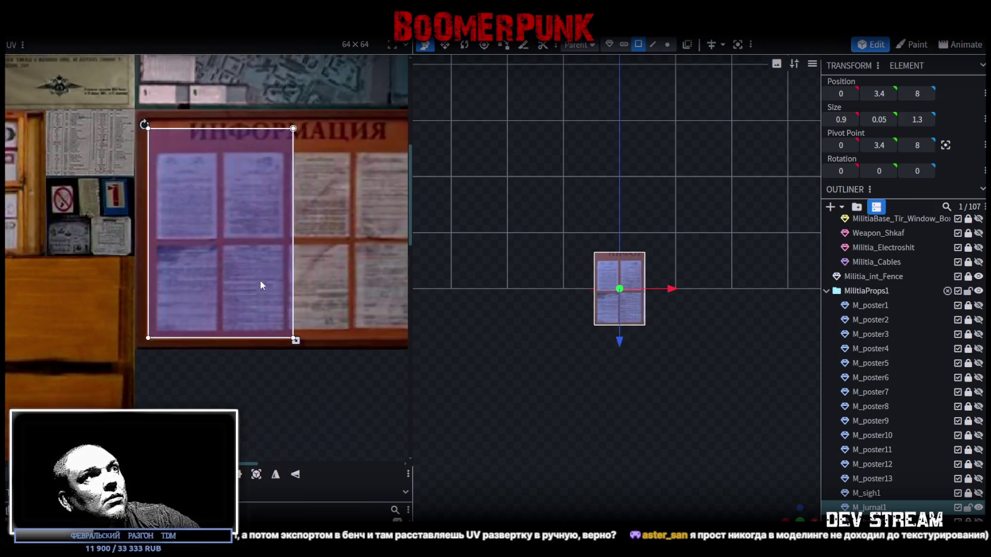
mouse_move(303, 344)
left_mouse_down()
mouse_move(343, 251)
mouse_move(210, 299)
mouse_move(292, 284)
mouse_move(331, 328)
left_mouse_up()
scroll(331, 328, "down", 4)
Step: Fit the UV rectangle around the 'Советская милиция' magazine cover on the atlas
left_click_drag(144, 363, 275, 277)
scroll(276, 277, "up", 5)
mouse_move(244, 334)
left_mouse_down()
mouse_move(252, 348)
mouse_move(228, 305)
left_mouse_up()
scroll(227, 305, "down", 2)
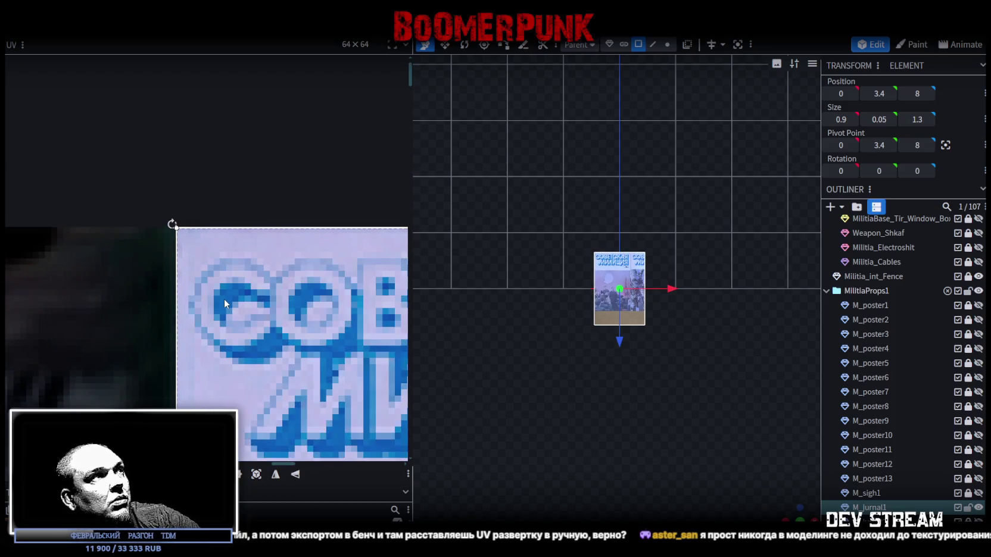
scroll(237, 394, "down", 2)
scroll(221, 256, "down", 2)
scroll(312, 303, "up", 3)
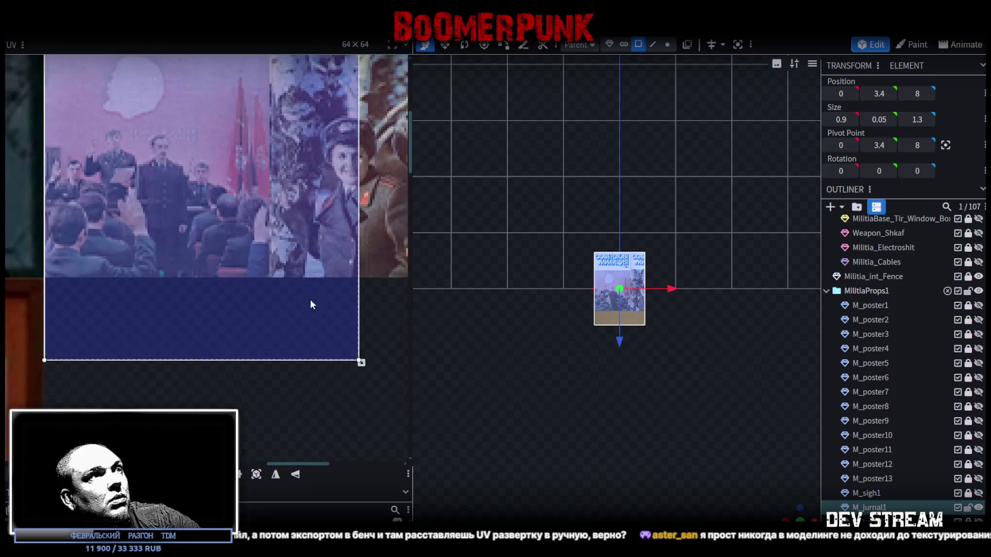
mouse_move(362, 363)
left_mouse_down()
mouse_move(295, 257)
mouse_move(270, 272)
left_mouse_up()
scroll(253, 258, "up", 3)
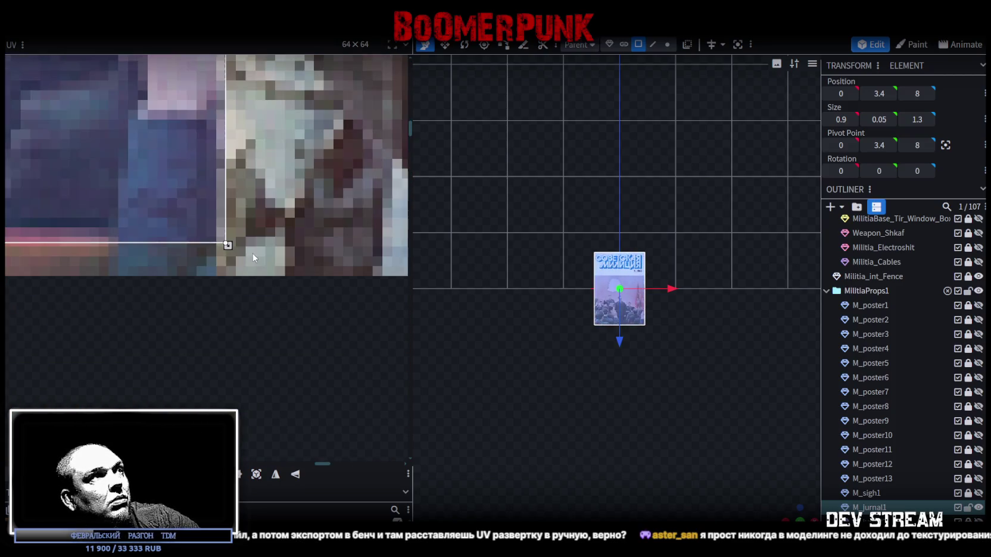
left_click_drag(227, 245, 216, 277)
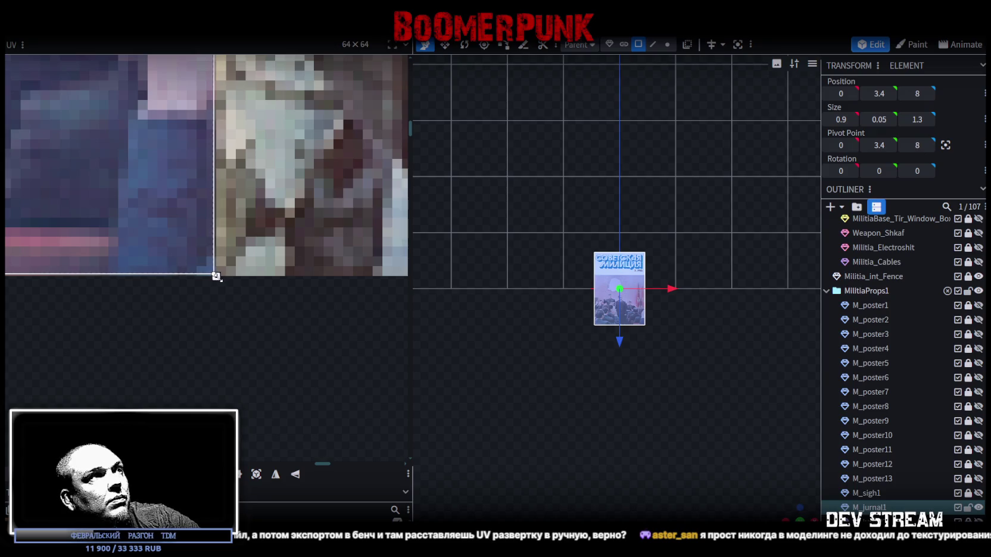
scroll(654, 357, "up", 4)
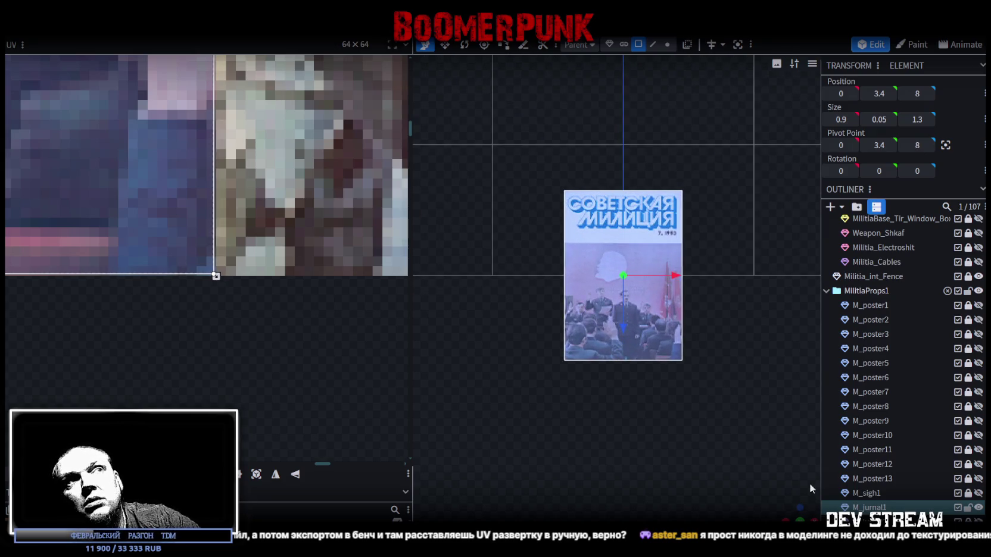
Step: Inspect the textured magazine, save Build0Tutor.bbmodel, and close the project
mouse_move(802, 516)
left_mouse_down()
mouse_move(748, 542)
mouse_move(708, 347)
mouse_move(752, 200)
left_mouse_up()
left_click(739, 44)
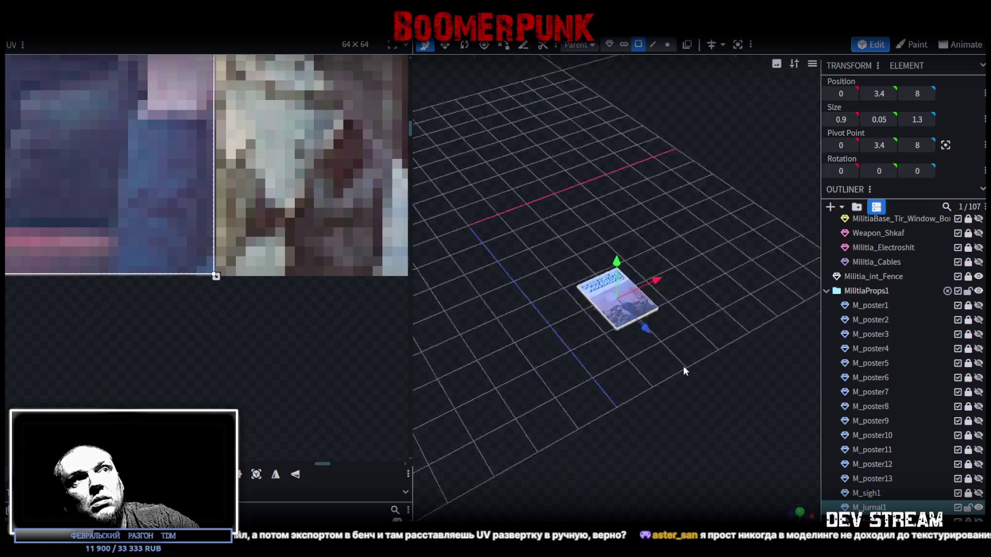
left_click_drag(548, 354, 668, 420)
key("ctrl+s")
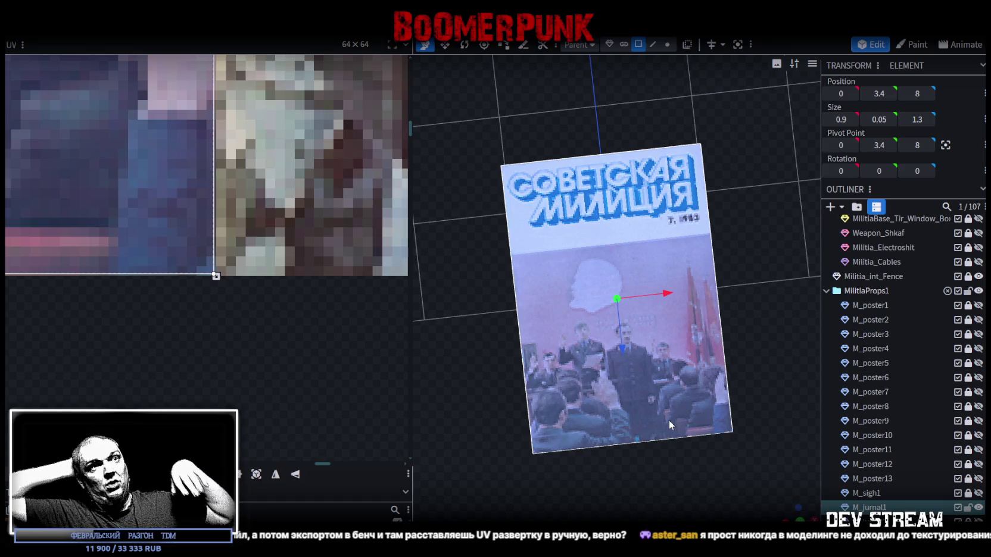
scroll(662, 342, "down", 5)
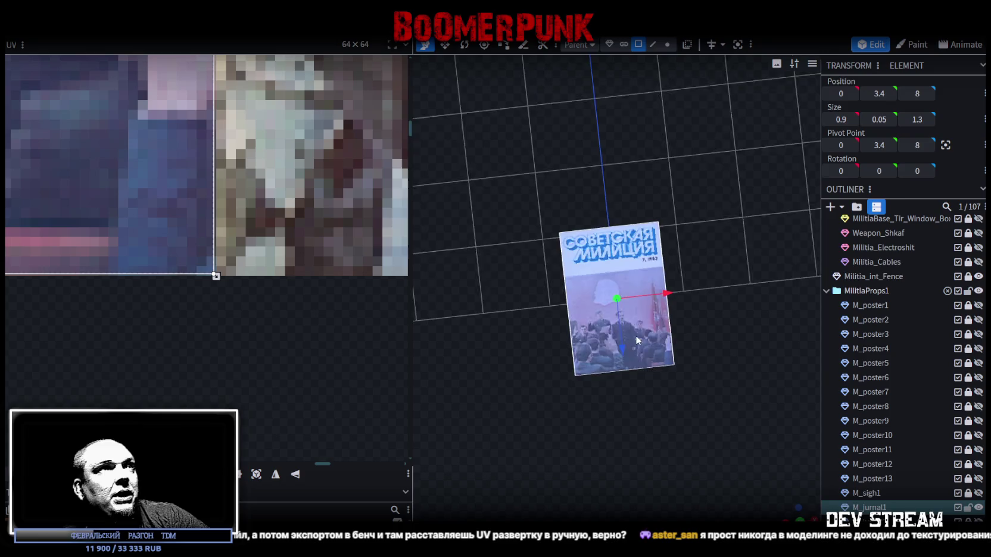
scroll(327, 273, "down", 3)
scroll(327, 273, "down", 3)
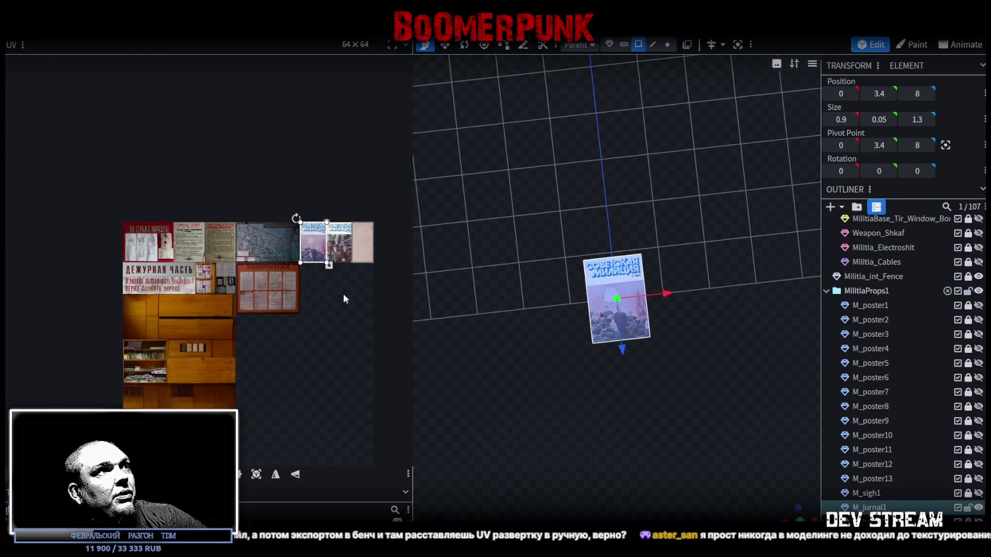
key("ctrl+s")
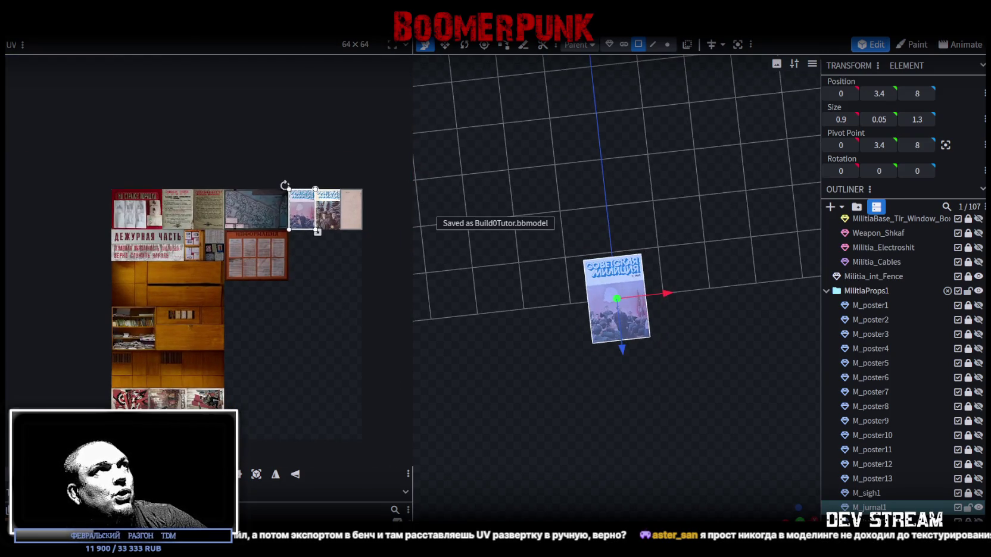
left_click(184, 42)
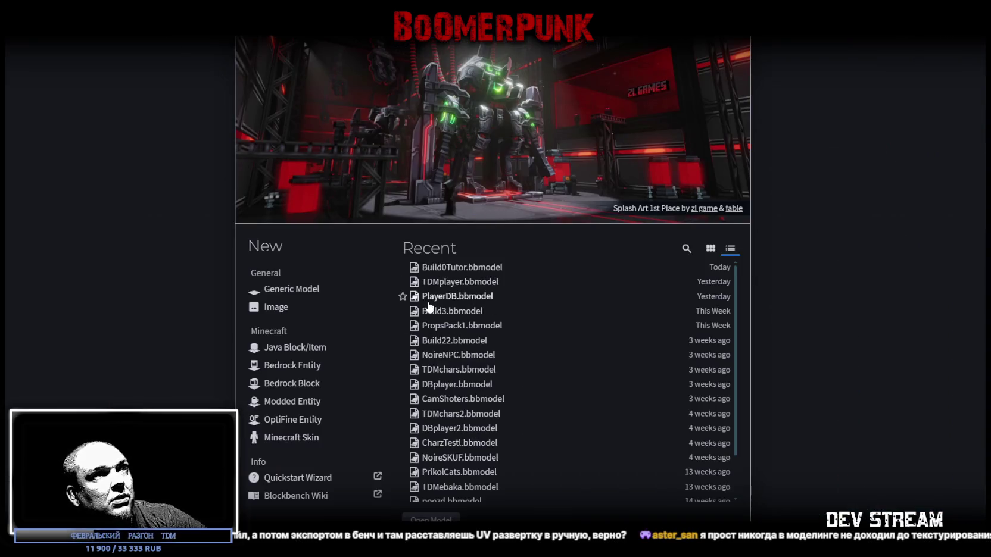
Step: Open TDMplayer.bbmodel from Recent and select the shtani trousers mesh
left_click(469, 292)
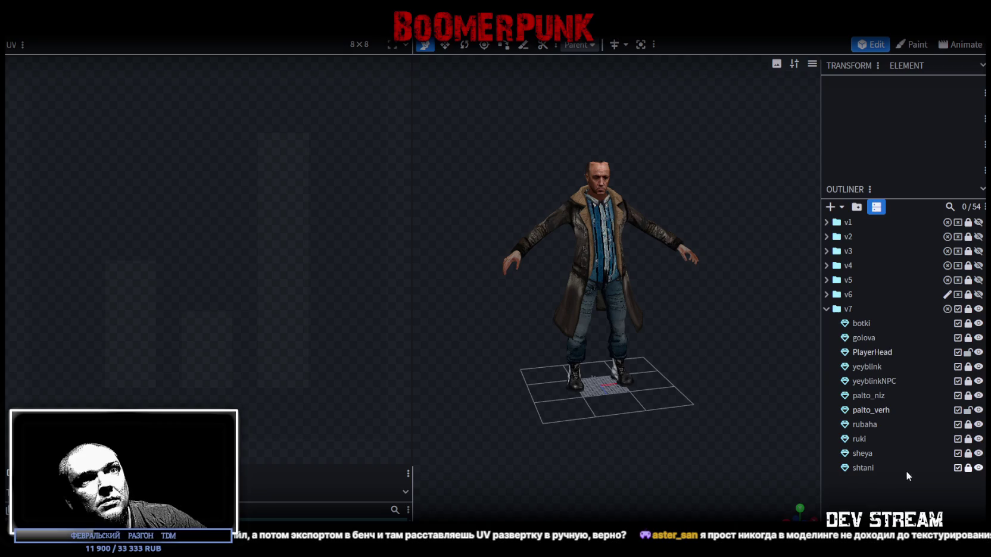
left_click(858, 469)
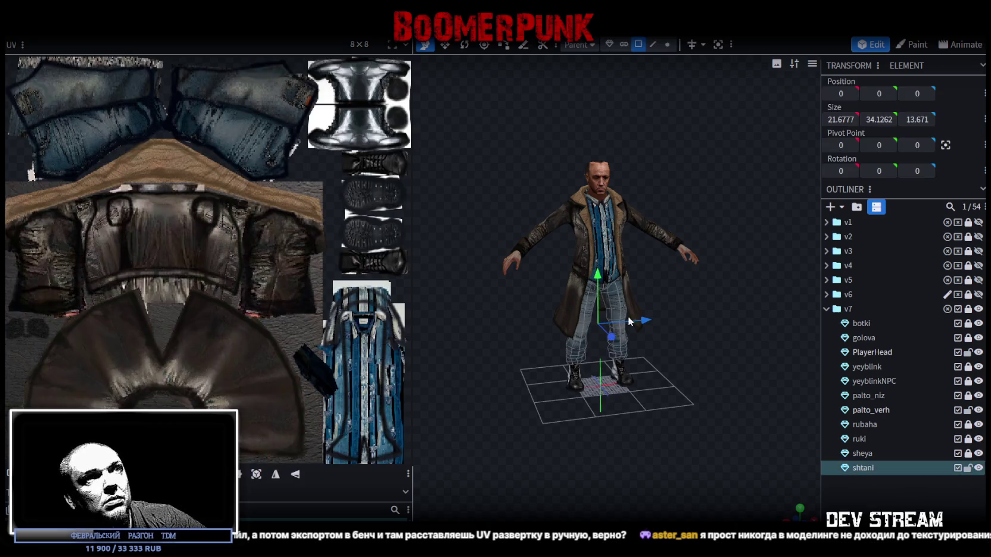
scroll(288, 168, "down", 2)
scroll(320, 303, "up", 2)
scroll(359, 348, "up", 5)
left_click_drag(510, 407, 231, 191)
scroll(610, 421, "up", 4)
left_click_drag(611, 421, 631, 413)
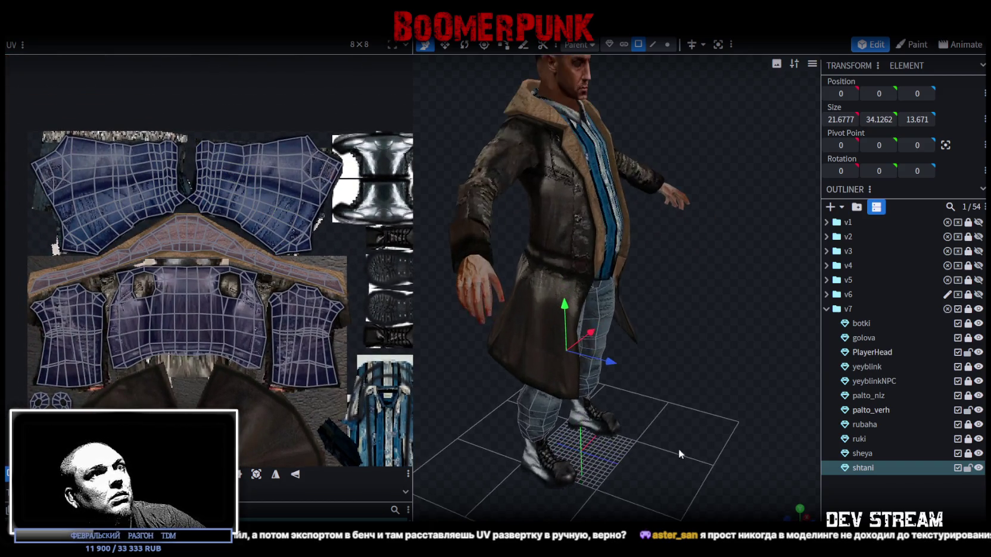
Step: Select all the trousers' faces, inspect their denim UVs from the front and behind, and save
left_click(615, 327)
scroll(192, 240, "up", 5)
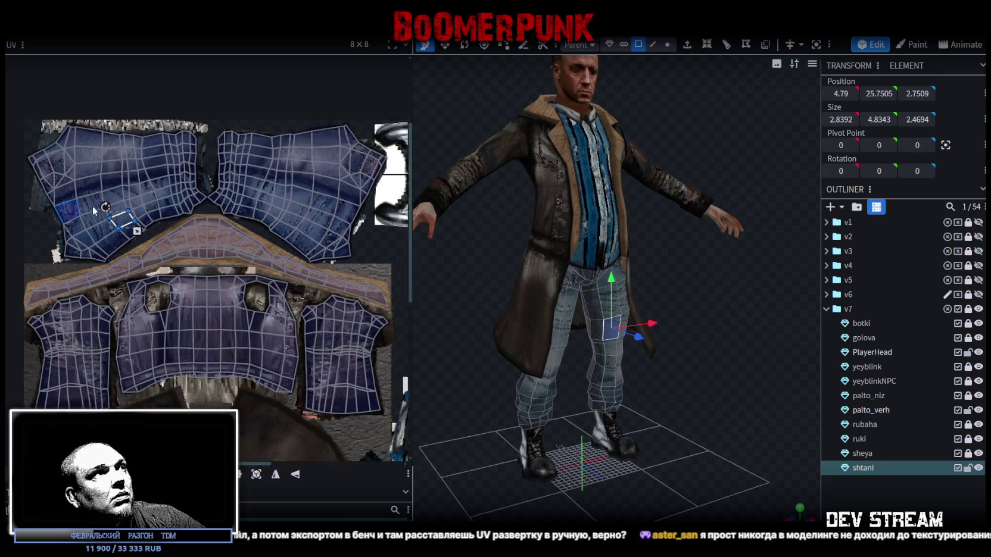
scroll(583, 417, "down", 2)
mouse_move(583, 417)
left_mouse_down()
mouse_move(631, 453)
mouse_move(607, 471)
left_mouse_up()
key("ctrl+a")
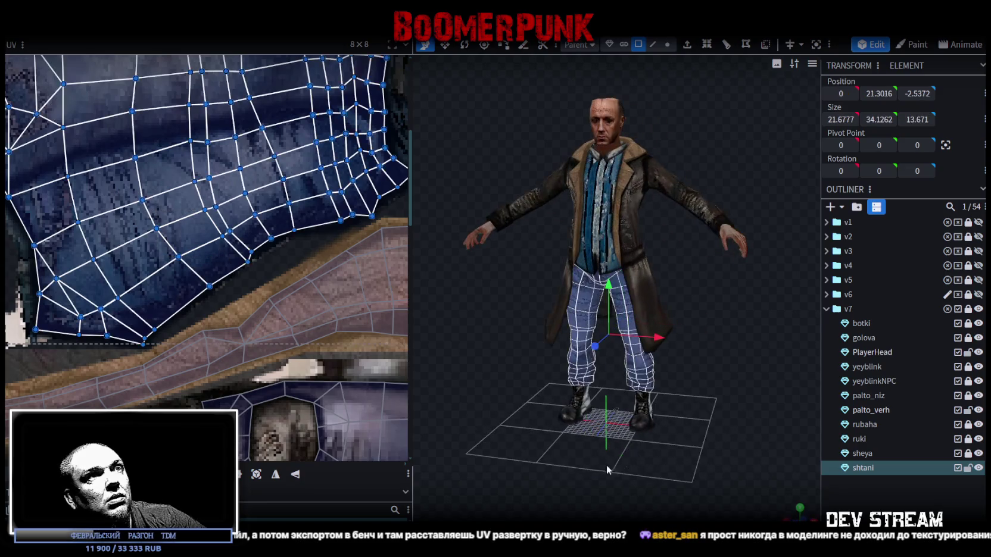
scroll(244, 256, "down", 3)
scroll(59, 322, "up", 2)
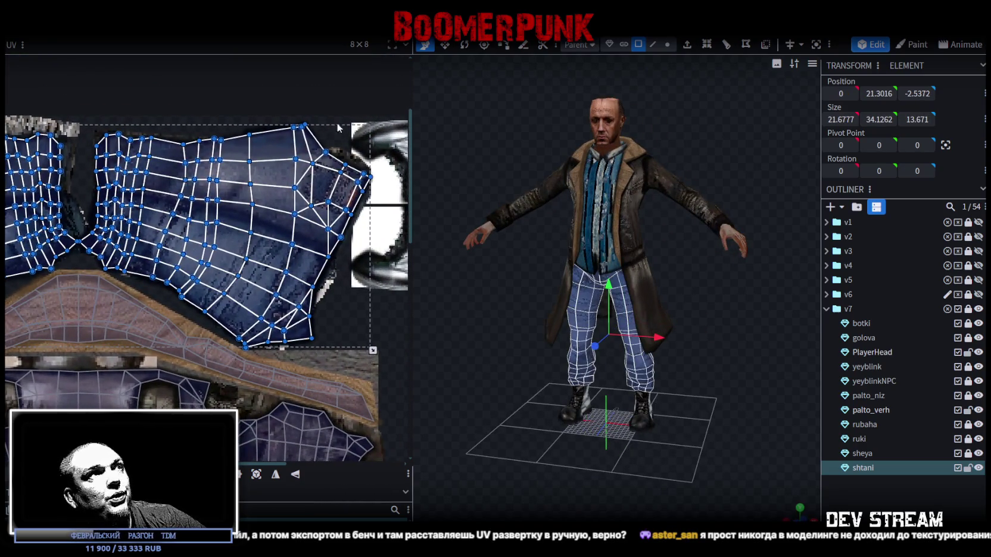
mouse_move(533, 474)
left_mouse_down()
mouse_move(552, 505)
mouse_move(583, 415)
mouse_move(615, 404)
mouse_move(577, 412)
mouse_move(698, 406)
mouse_move(750, 422)
mouse_move(603, 401)
mouse_move(717, 366)
left_mouse_up()
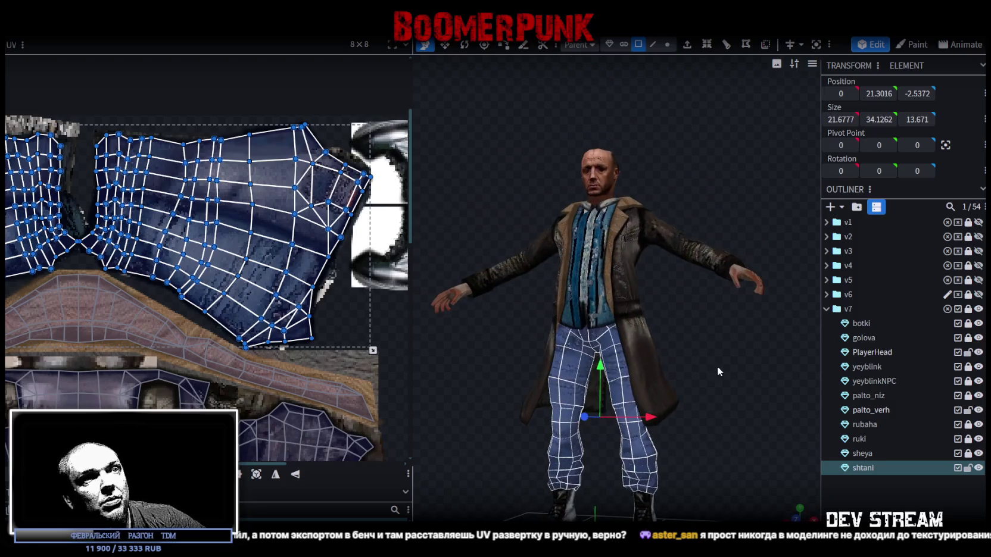
mouse_move(689, 474)
left_mouse_down()
mouse_move(680, 364)
mouse_move(662, 407)
mouse_move(539, 406)
mouse_move(467, 388)
mouse_move(707, 387)
mouse_move(720, 371)
mouse_move(639, 359)
mouse_move(692, 406)
mouse_move(678, 399)
left_mouse_up()
scroll(636, 344, "down", 3)
mouse_move(696, 335)
left_mouse_down()
mouse_move(630, 368)
mouse_move(437, 353)
mouse_move(430, 384)
mouse_move(684, 376)
mouse_move(716, 377)
mouse_move(718, 392)
left_mouse_up()
key("ctrl+s")
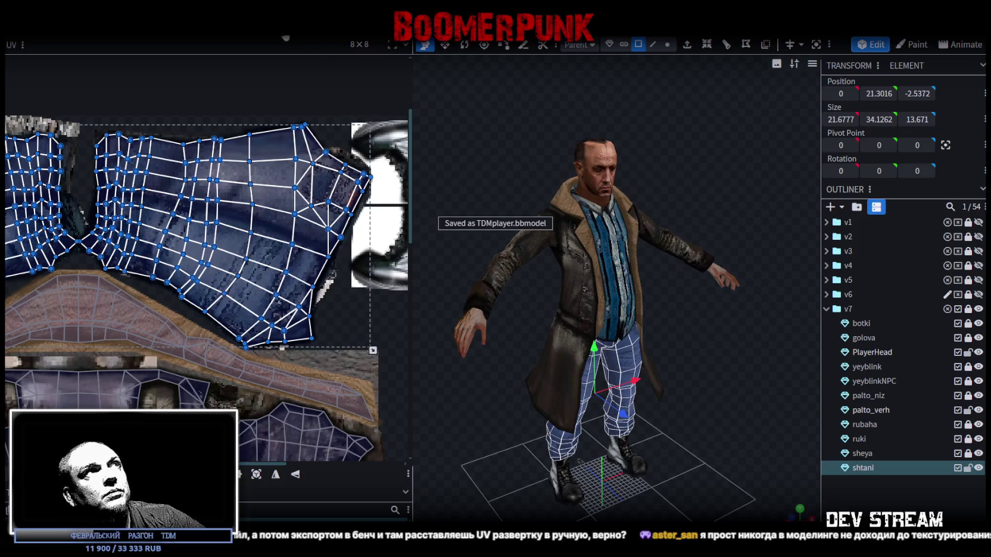
Step: Tilt the view to check the poster slab, then return to the Build0Tutor2.psd atlas in Photoshop
mouse_move(700, 397)
left_mouse_down()
mouse_move(737, 408)
mouse_move(767, 381)
mouse_move(738, 375)
left_mouse_up()
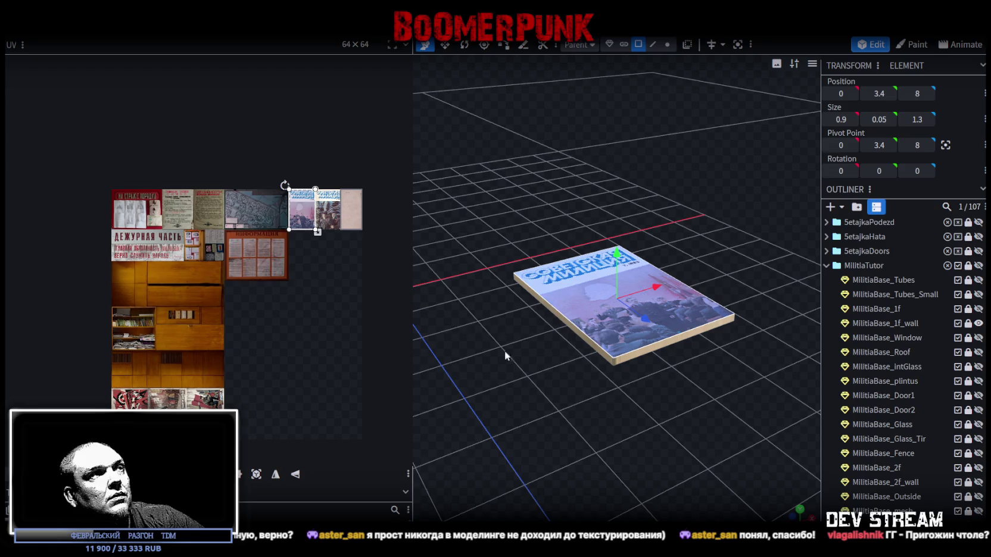
key("alt+Tab")
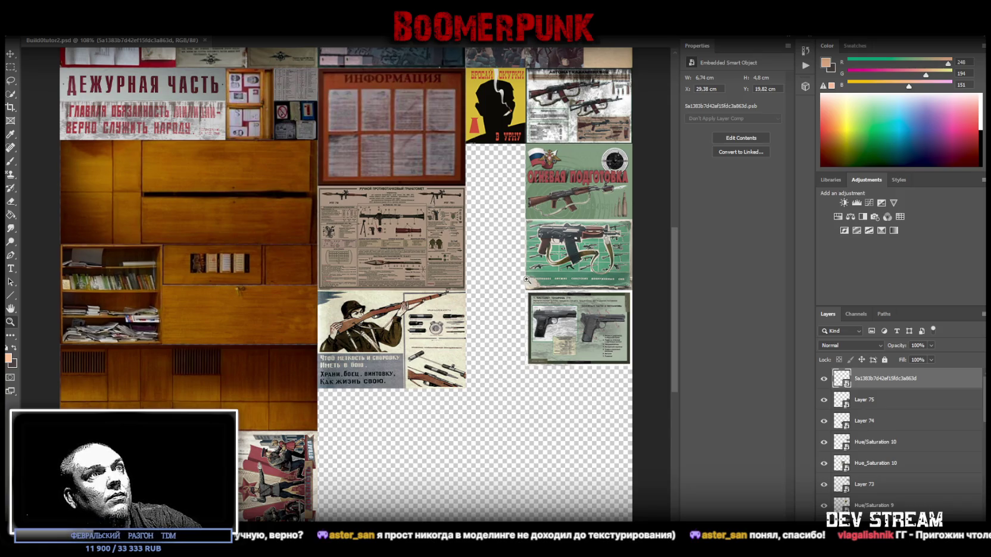
Step: Paste the scanned Nagant revolver catalogue page and convert it to a smart object
key("ctrl+v")
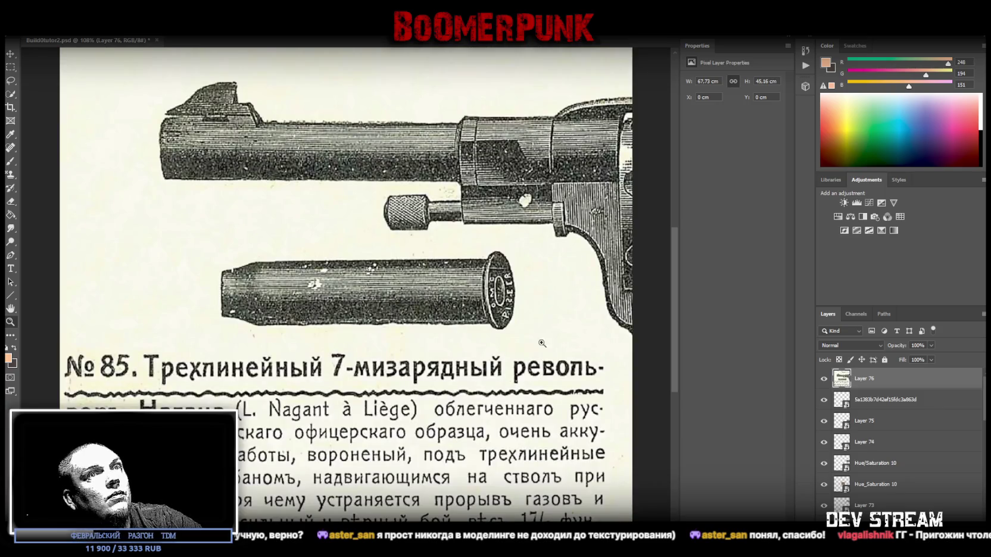
right_click(909, 383)
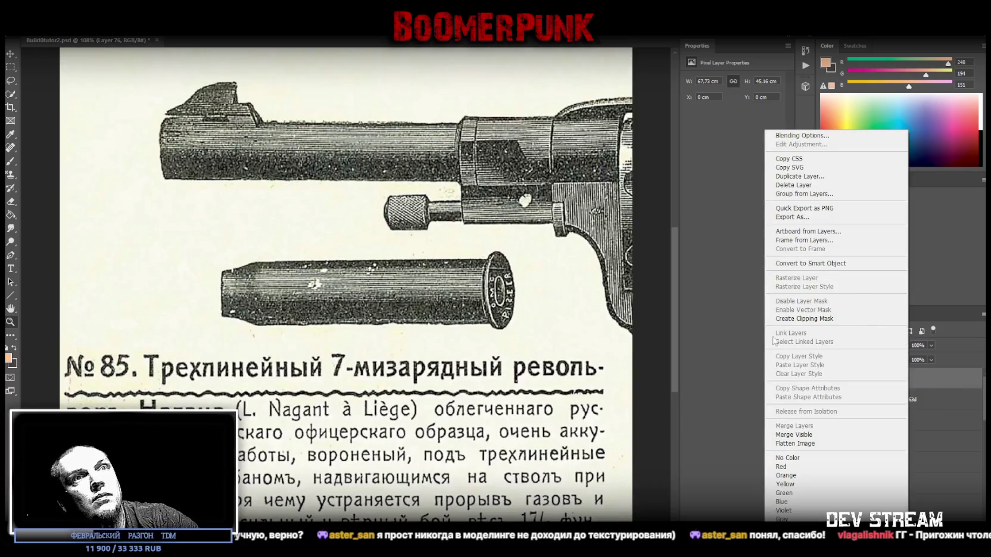
left_click(810, 263)
Step: Rotate the revolver page 90° and scale it to 3.77 × 5.68 cm beneath the 'В УРНУ' poster
key("ctrl+t")
mouse_move(615, 256)
left_mouse_down()
mouse_move(536, 239)
mouse_move(510, 170)
mouse_move(275, 194)
left_mouse_up()
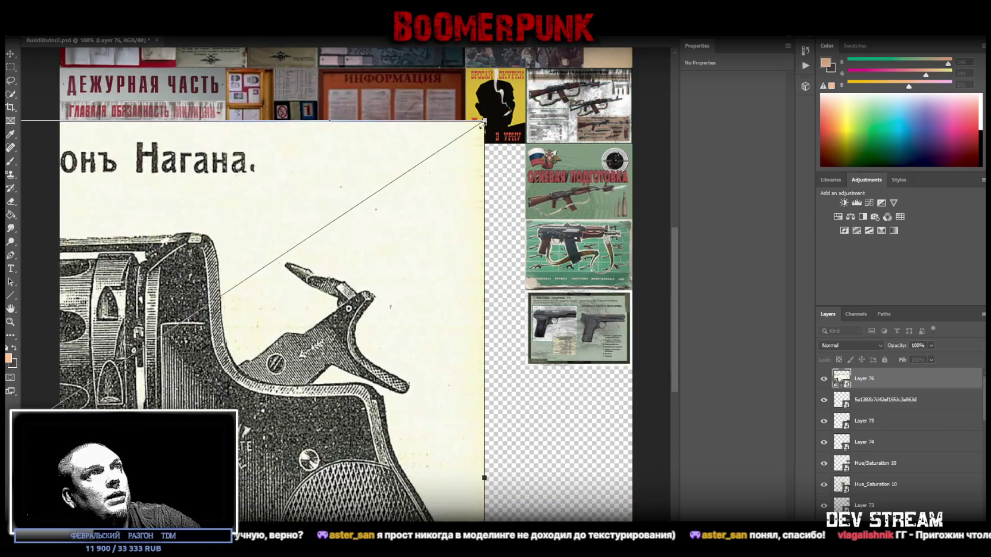
mouse_move(483, 121)
left_mouse_down()
mouse_move(116, 367)
mouse_move(628, 51)
left_mouse_up()
left_click_drag(343, 49, 329, 354)
left_click_drag(387, 428, 490, 267)
mouse_move(619, 197)
left_mouse_down()
mouse_move(453, 119)
mouse_move(350, 171)
left_mouse_up()
mouse_move(474, 213)
left_mouse_down()
mouse_move(583, 203)
mouse_move(569, 201)
left_mouse_up()
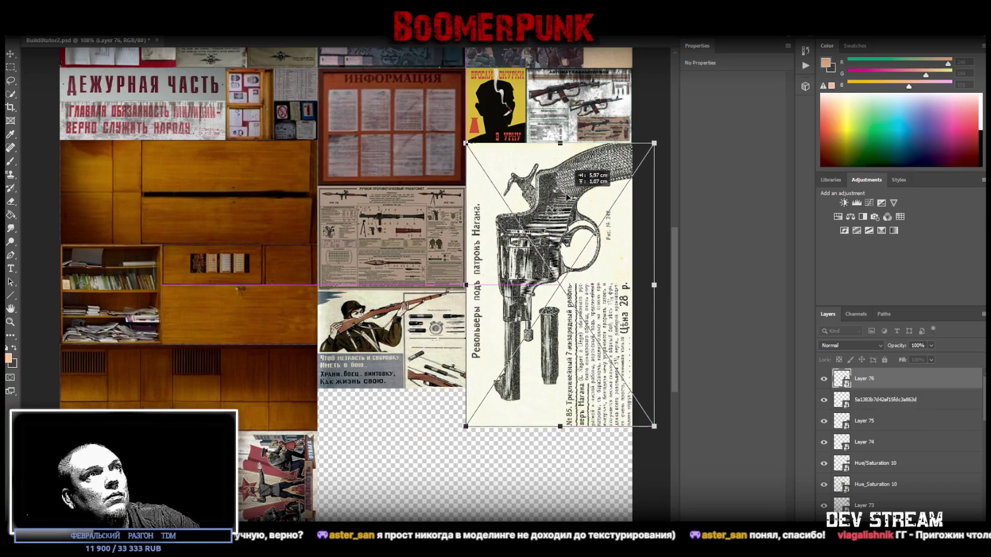
mouse_move(653, 290)
left_mouse_down()
mouse_move(512, 275)
mouse_move(526, 276)
mouse_move(513, 178)
mouse_move(560, 257)
mouse_move(543, 229)
left_mouse_up()
left_click(10, 322)
key("ctrl+t")
key("Return")
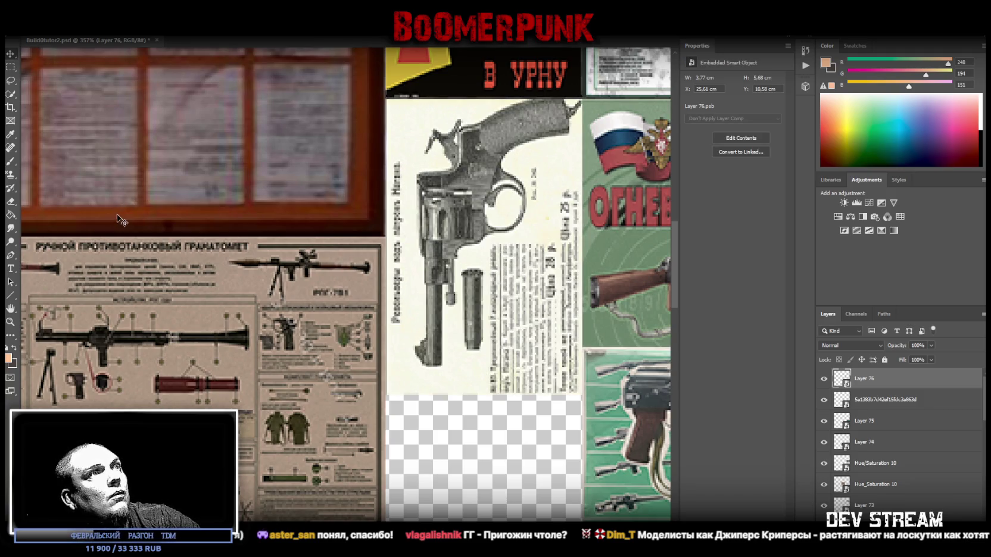
scroll(285, 308, "down", 5)
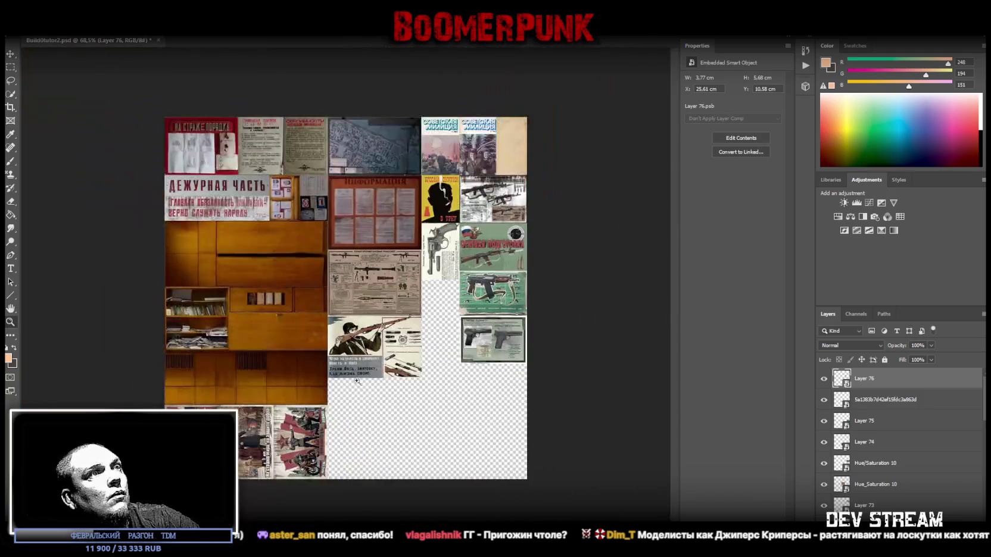
scroll(458, 384, "up", 3)
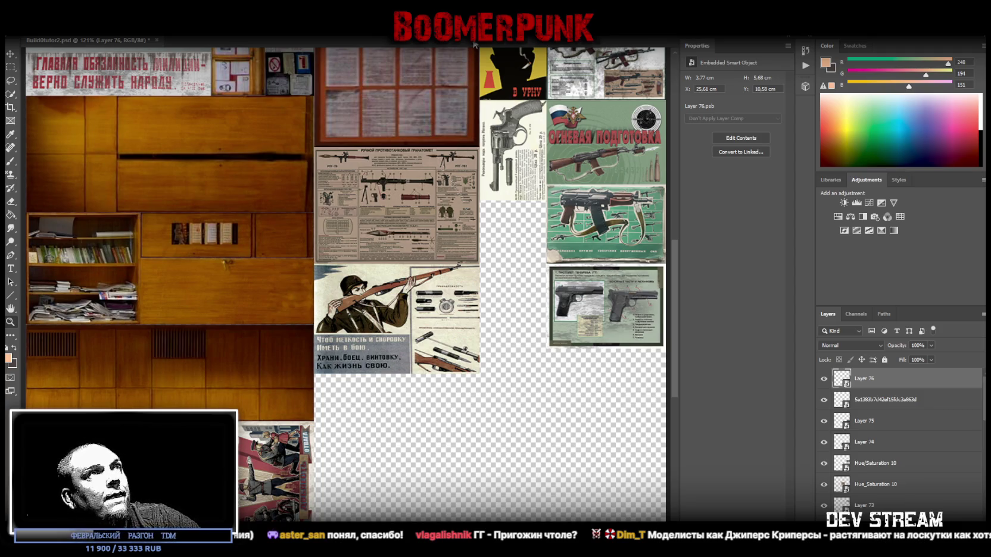
Step: Paste the framed pistol display image and copy its framed area onto a new layer
key("ctrl+v")
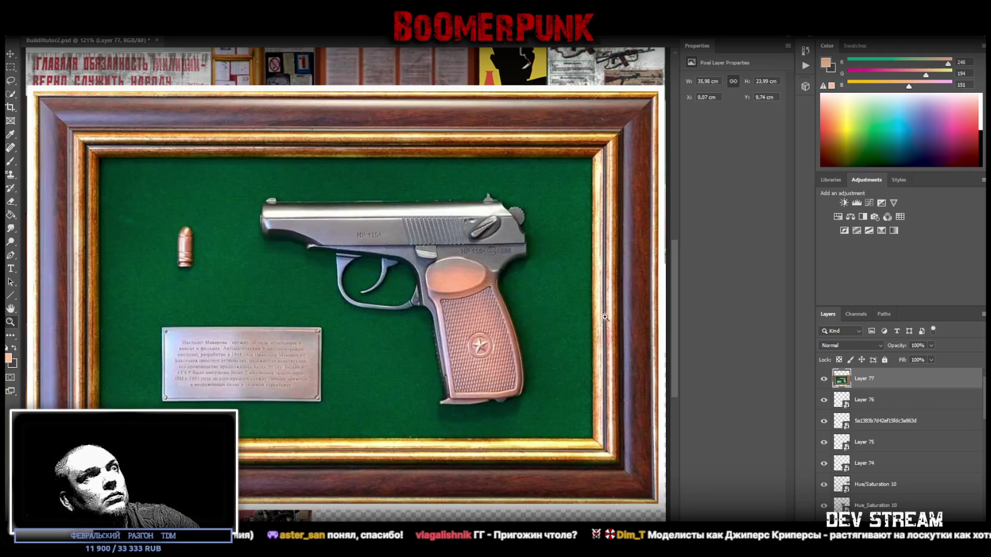
left_click(10, 68)
mouse_move(35, 92)
left_mouse_down()
mouse_move(82, 107)
mouse_move(467, 329)
mouse_move(631, 466)
mouse_move(659, 505)
left_mouse_up()
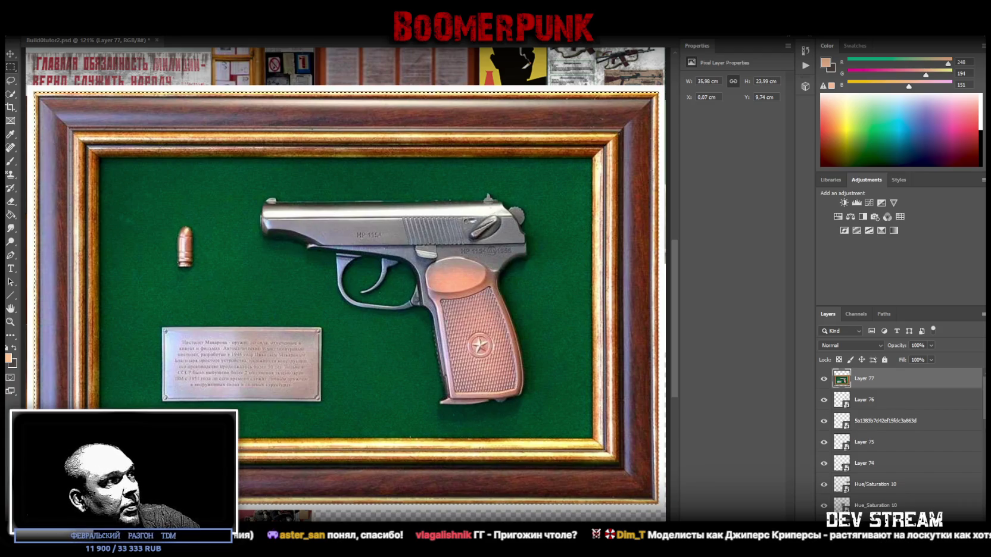
mouse_move(48, 504)
left_mouse_down()
mouse_move(649, 499)
mouse_move(664, 488)
mouse_move(659, 503)
left_mouse_up()
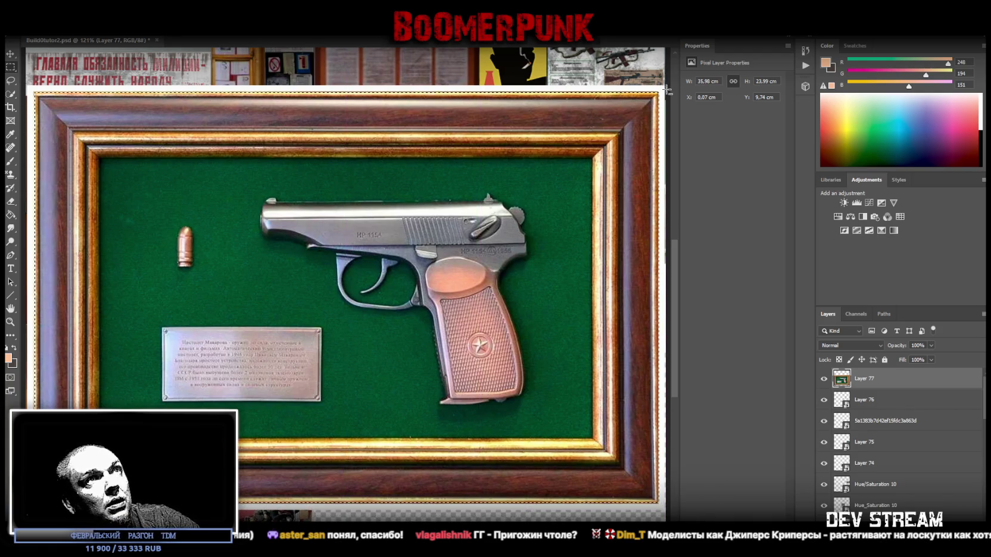
left_click_drag(661, 89, 663, 515)
right_click(475, 260)
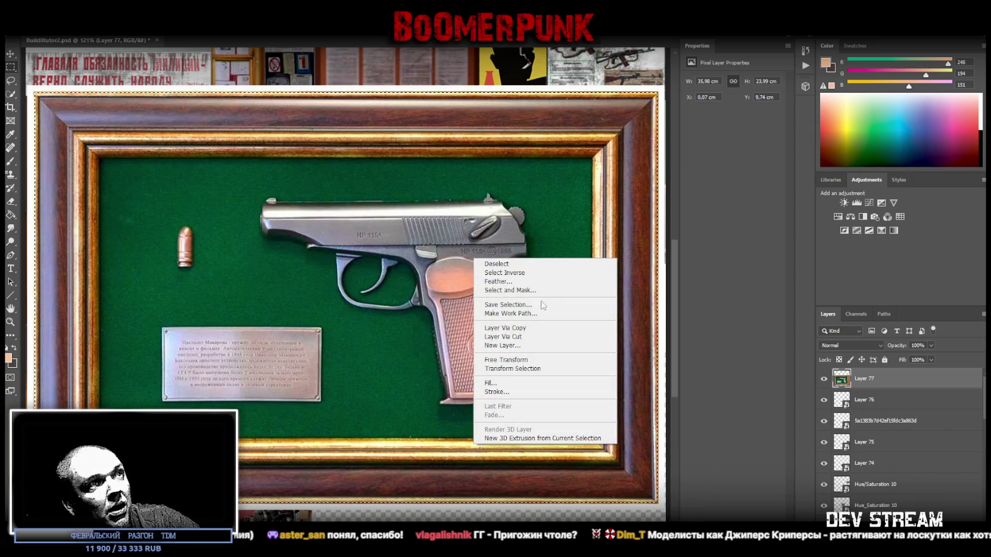
left_click(526, 328)
Step: Delete the uncropped original, make the crop a smart object, then shrink and rotate it upright
left_click(881, 400)
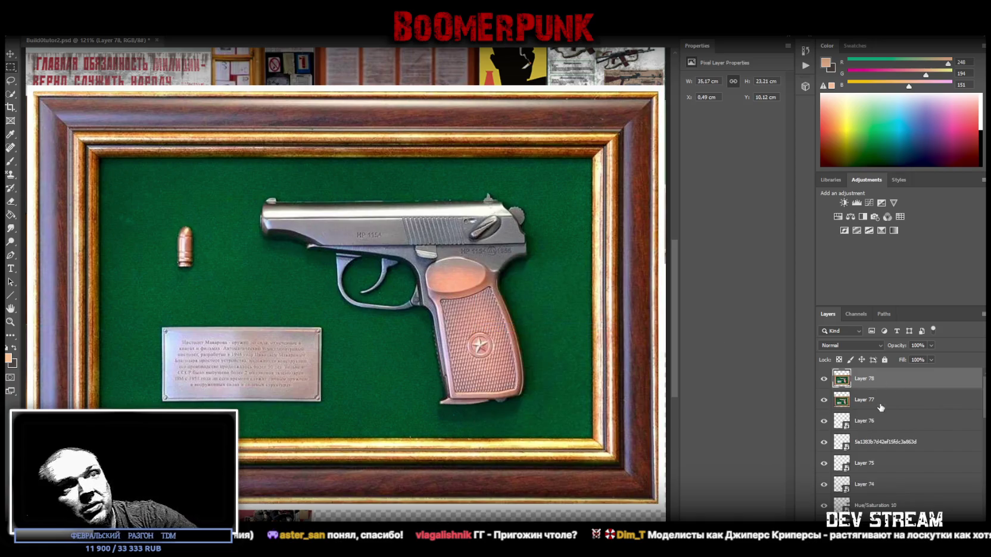
key("Delete")
right_click(875, 378)
left_click(773, 263)
key("ctrl+t")
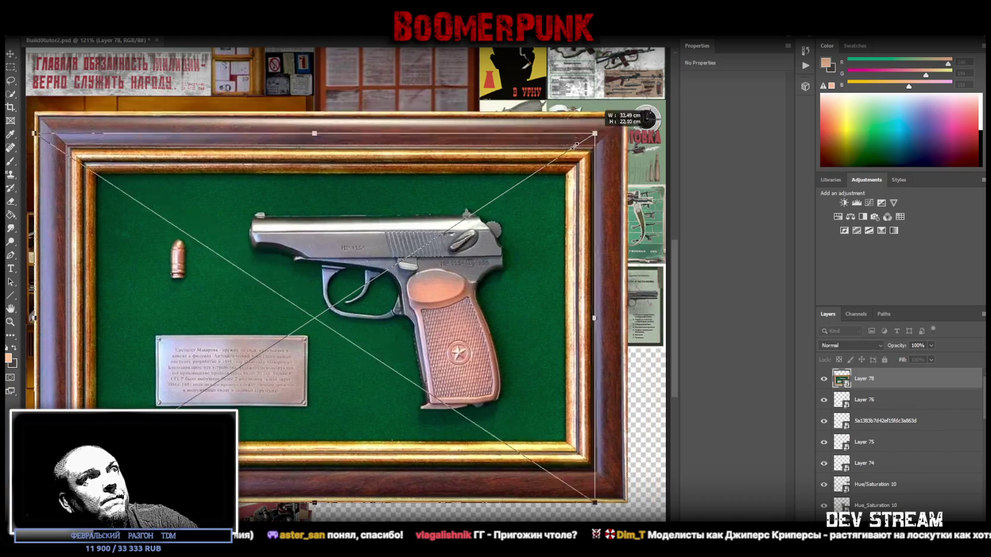
left_click_drag(663, 93, 400, 262)
left_click_drag(435, 183, 129, 270)
left_click_drag(217, 294, 467, 294)
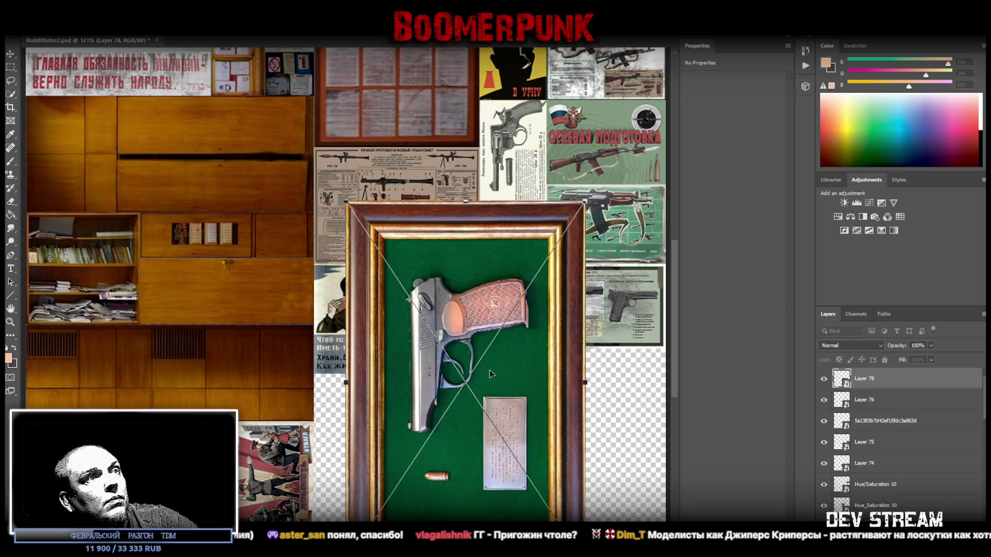
left_click_drag(346, 383, 487, 355)
left_click_drag(586, 384, 546, 383)
key("Return")
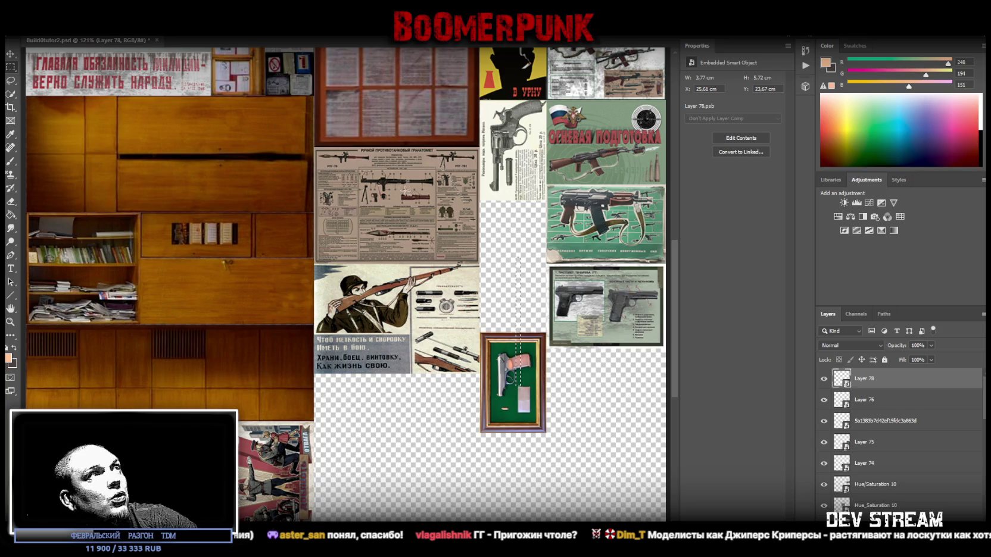
Step: Move the framed pistol (Layer 78, 3.77 × 5.72 cm) below the revolver poster
left_click(11, 80)
left_click(10, 54)
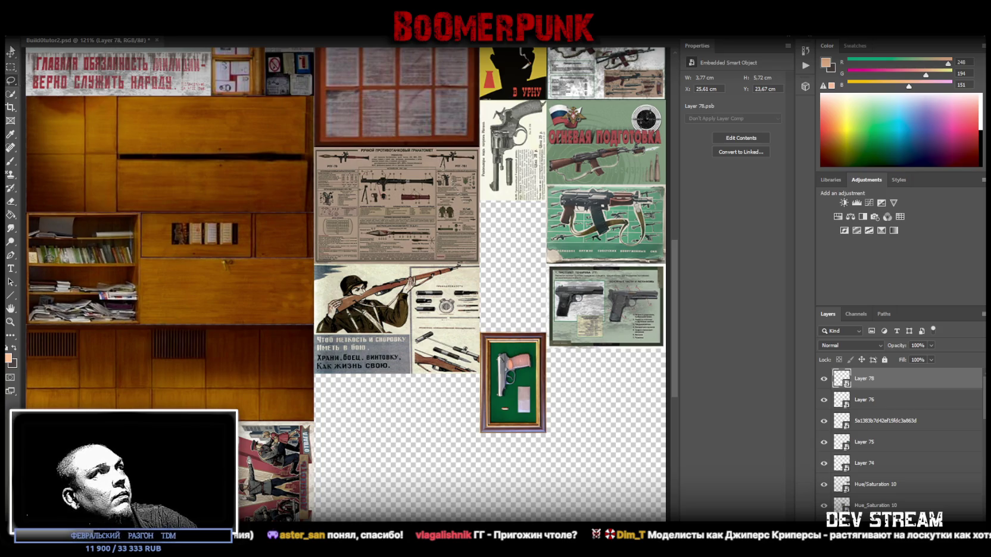
mouse_move(491, 372)
left_mouse_down()
mouse_move(541, 214)
mouse_move(489, 241)
left_mouse_up()
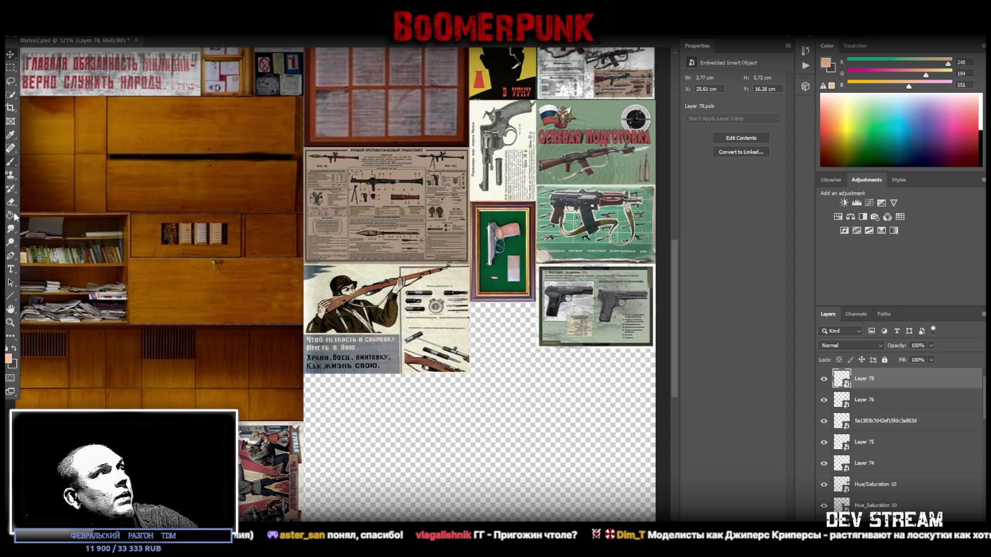
left_click(10, 322)
left_click(424, 356, "alt")
key("ctrl+plus")
key("ctrl+plus")
key("ctrl+plus")
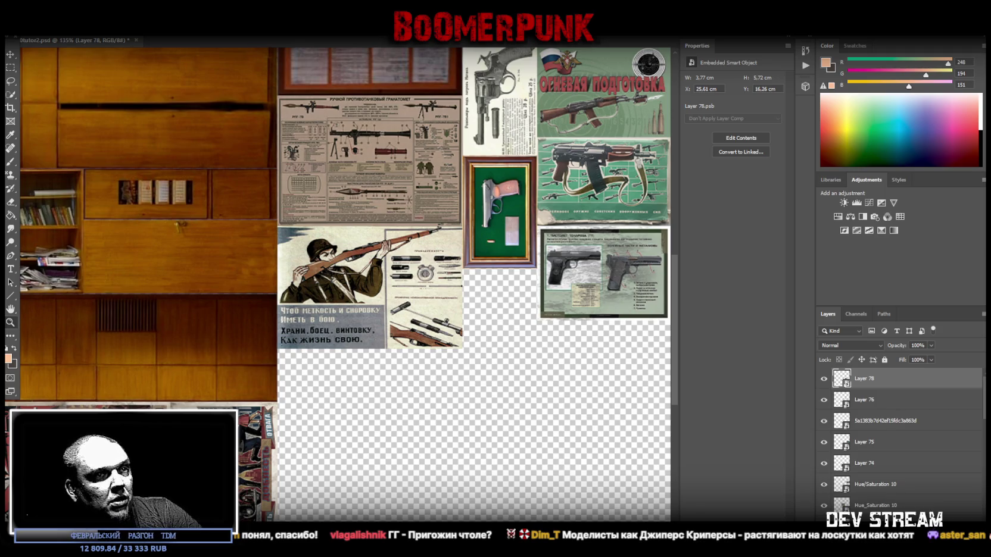
key("alt+Tab")
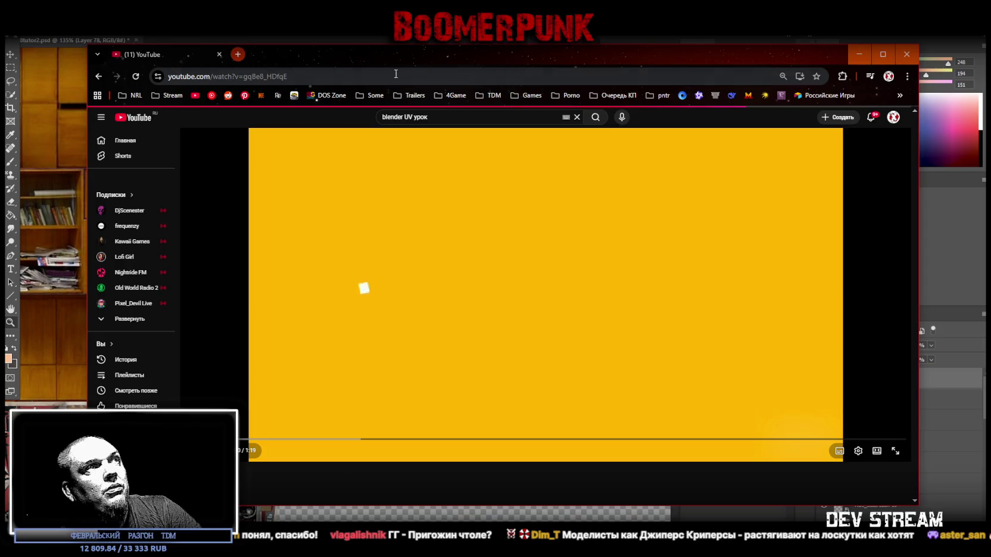
left_click(348, 76)
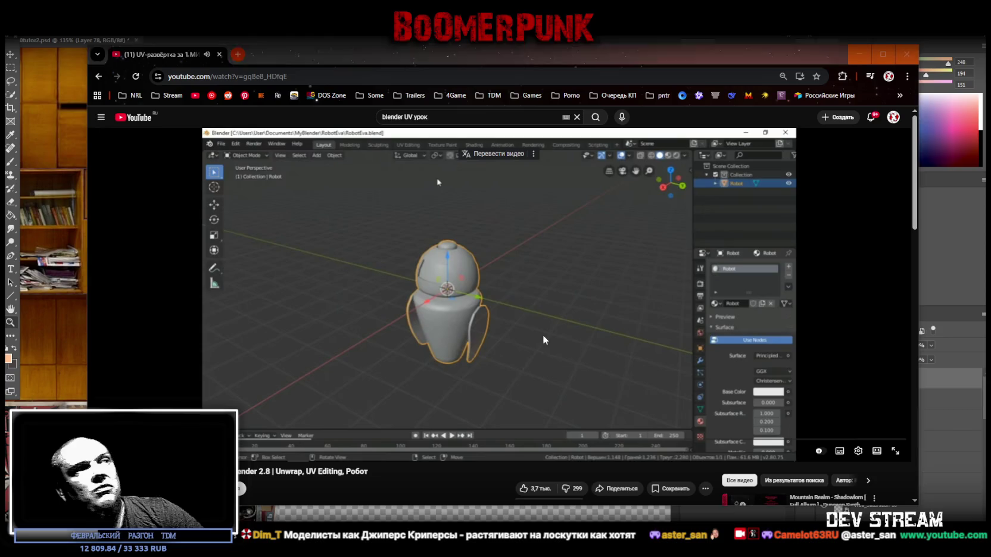
key("space")
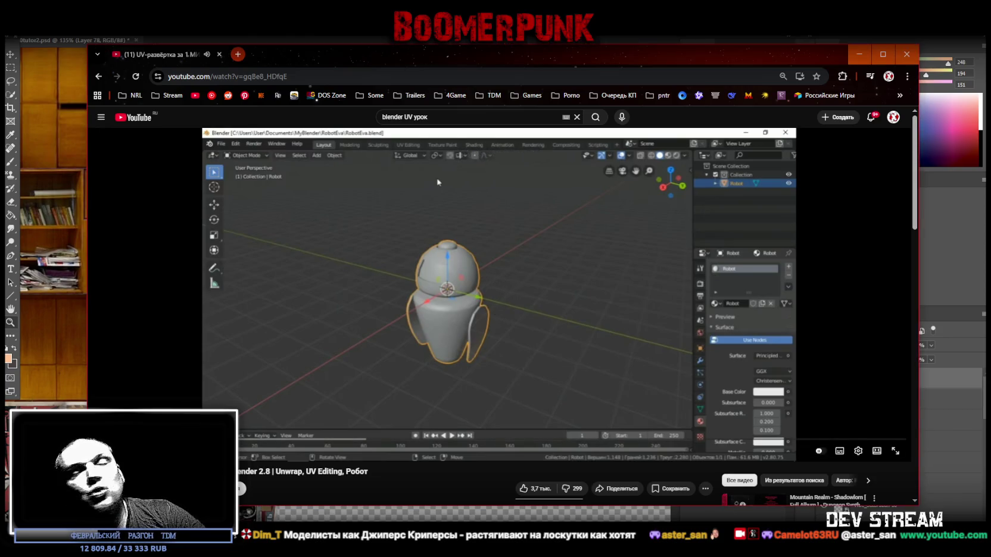
left_click_drag(434, 51, 539, 34)
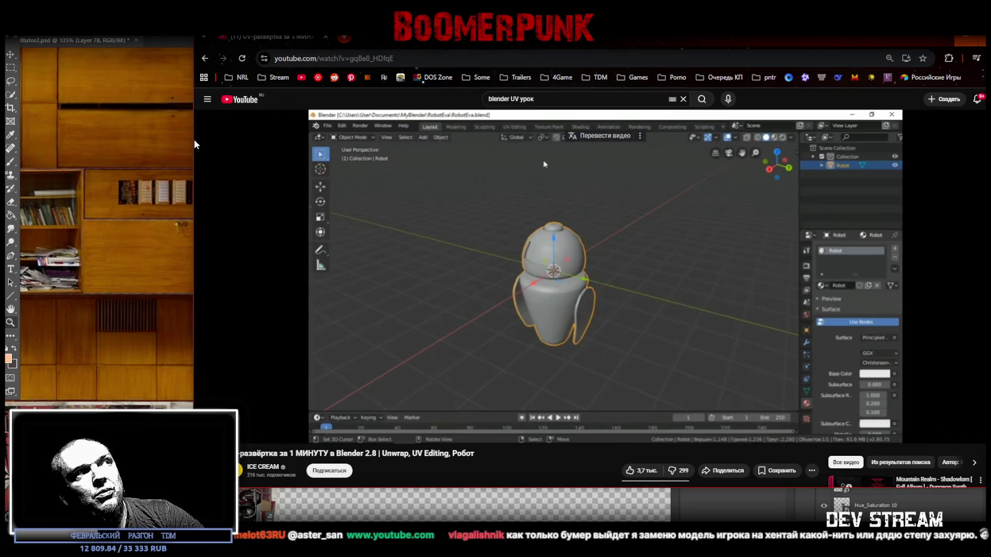
left_click_drag(194, 140, 331, 196)
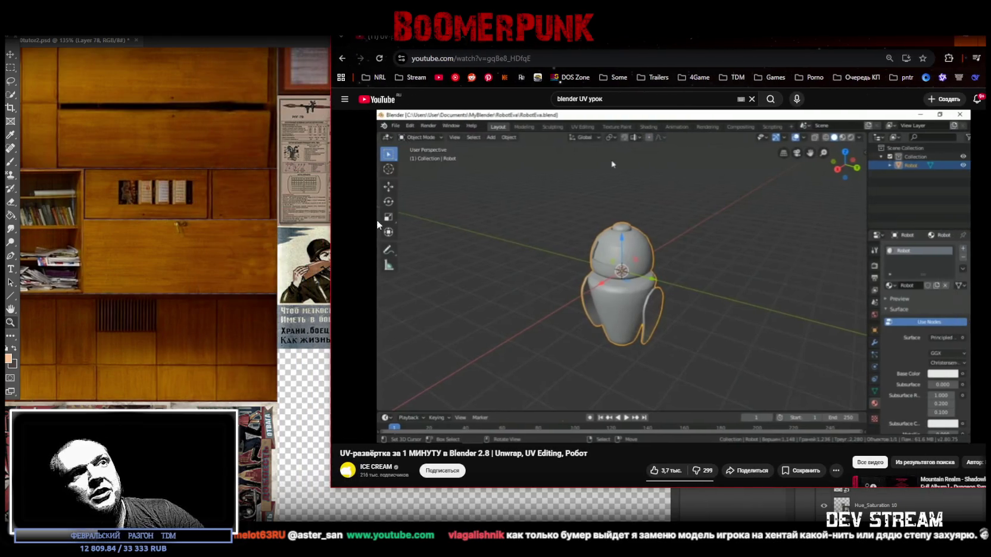
scroll(402, 383, "down", 1)
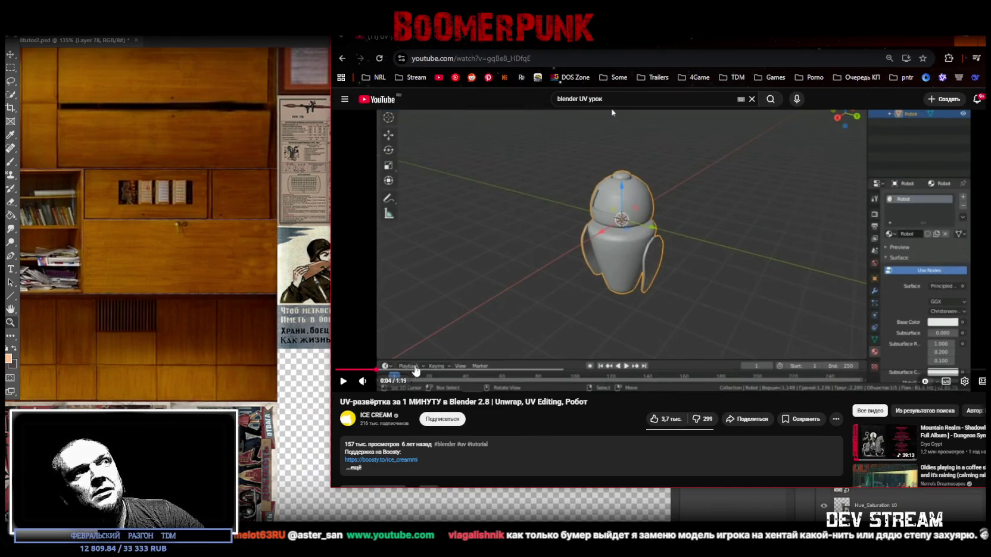
left_click_drag(568, 42, 555, 43)
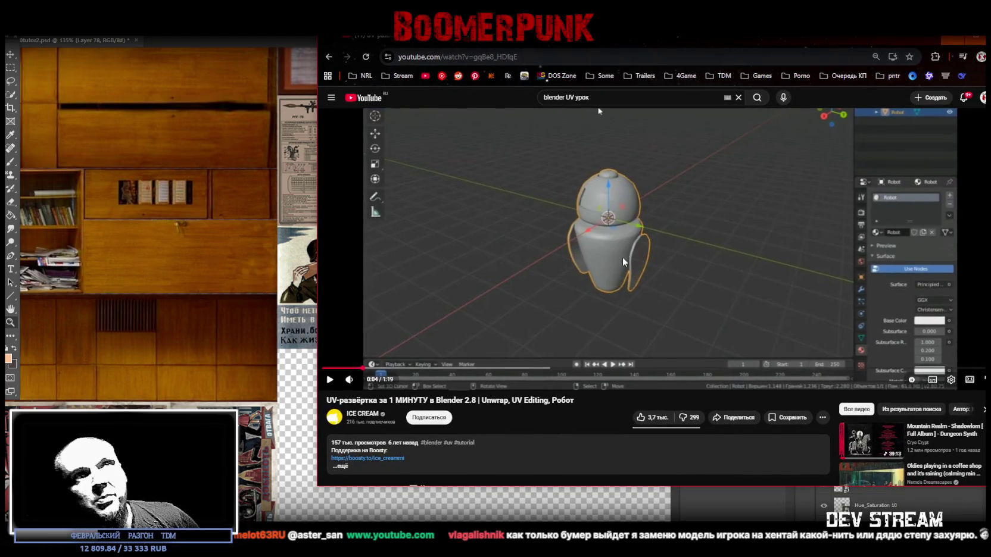
scroll(691, 264, "up", 1)
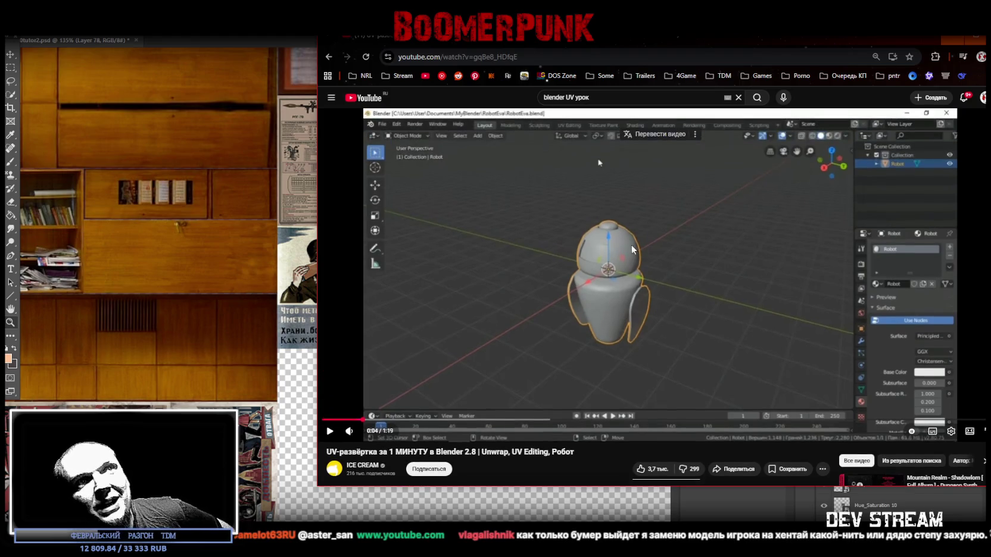
key("alt+Tab")
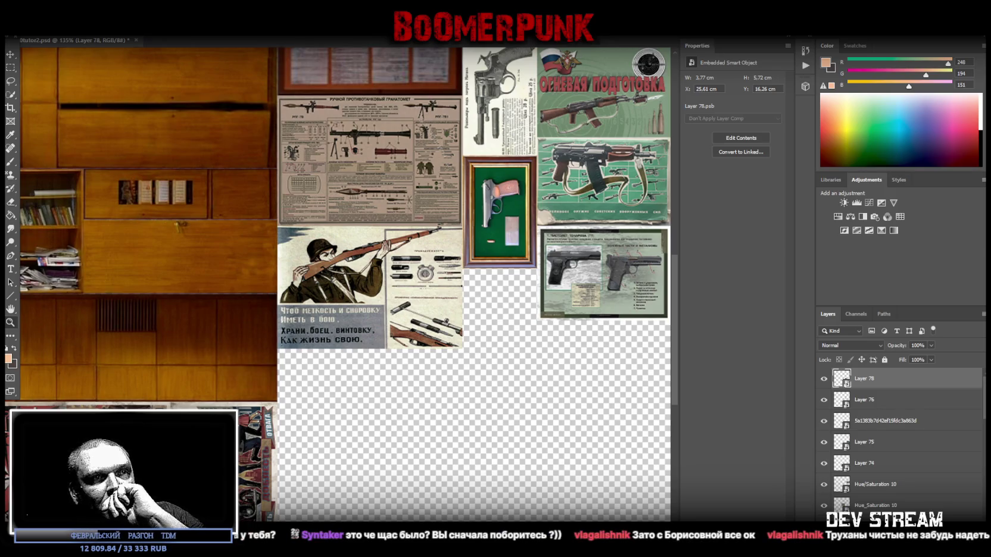
Step: Paste the green 'Из истории отечественного оружия' book cover as Layer 79 at 8.47 × 11.29 cm
scroll(447, 445, "up", 1)
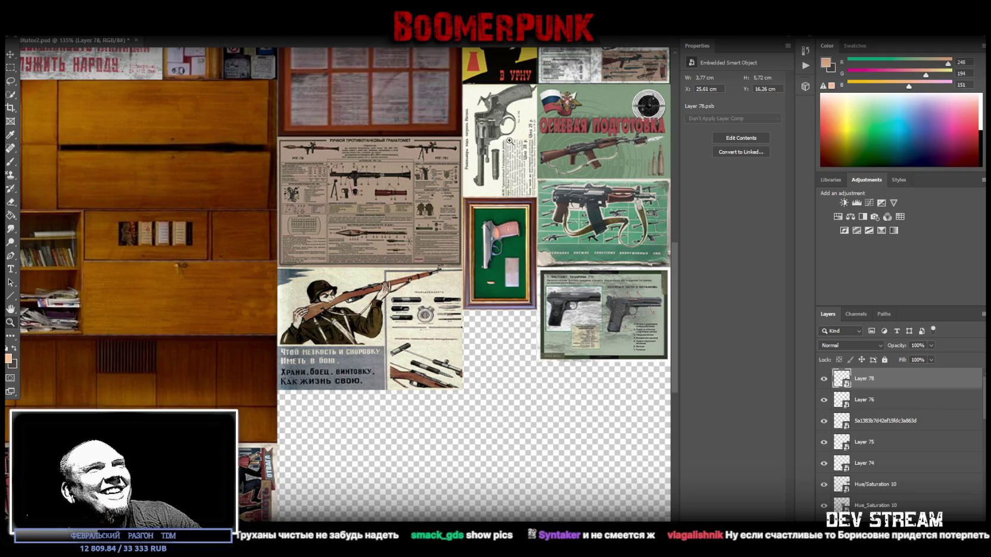
key("ctrl+v")
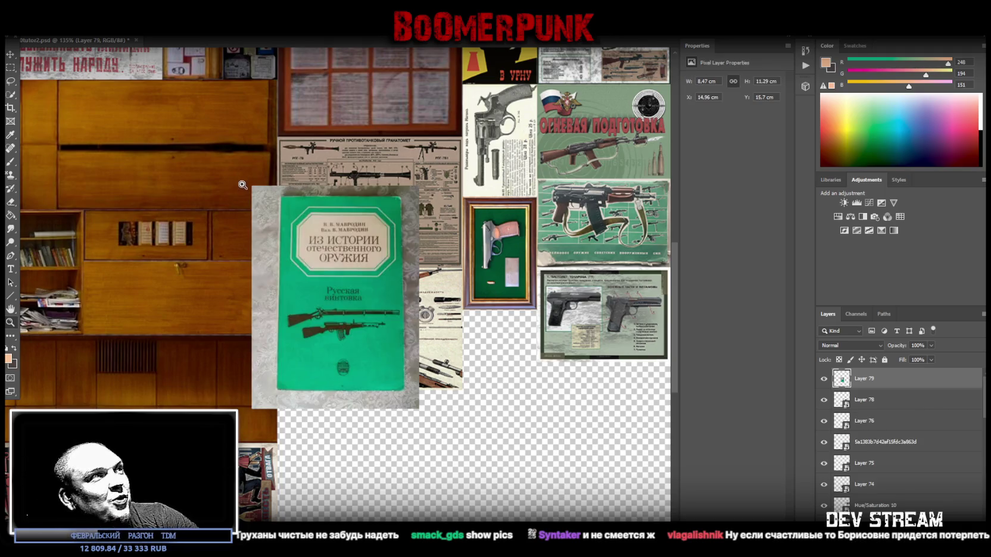
Step: Convert Layer 79 to a smart object and fit a Perspective Warp plane to the green book cover
right_click(886, 378)
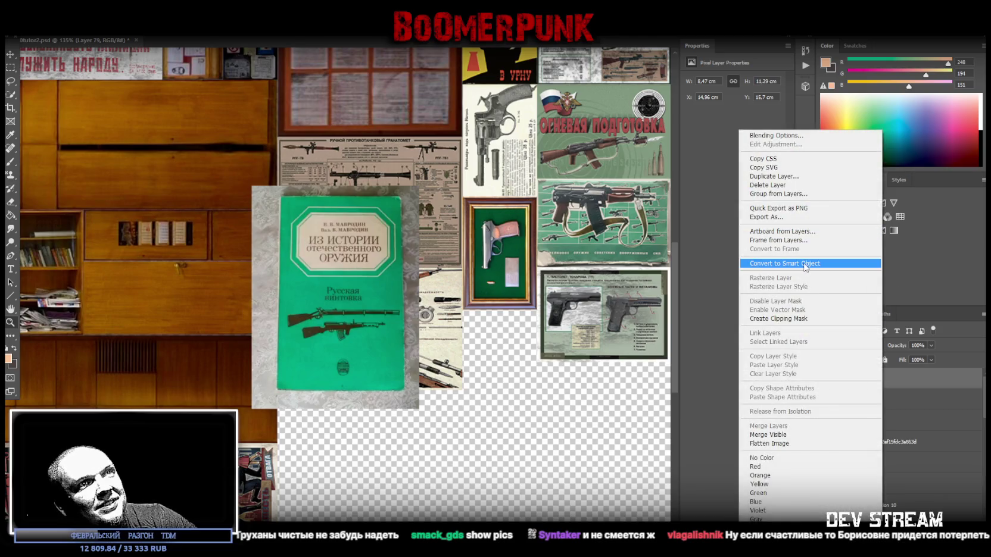
left_click(809, 263)
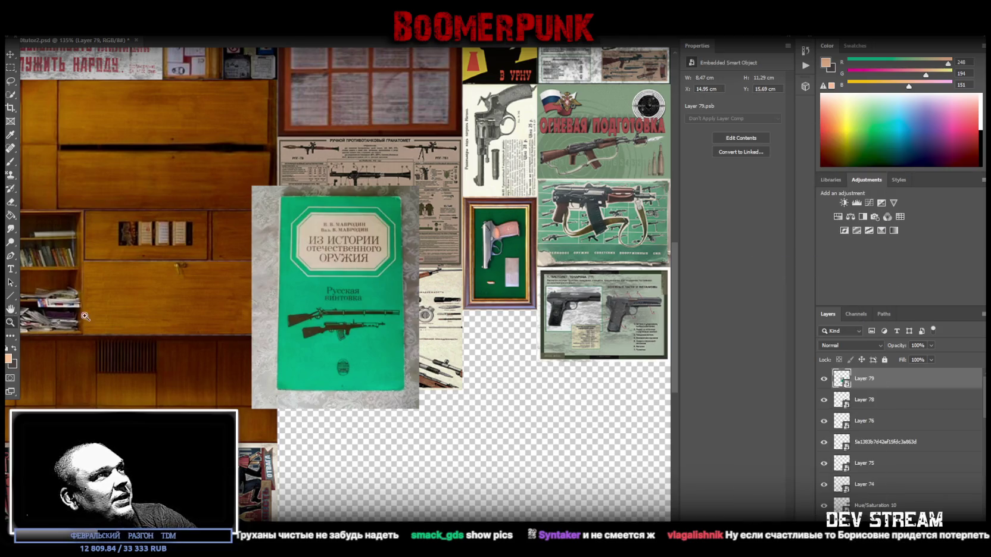
left_click(375, 325)
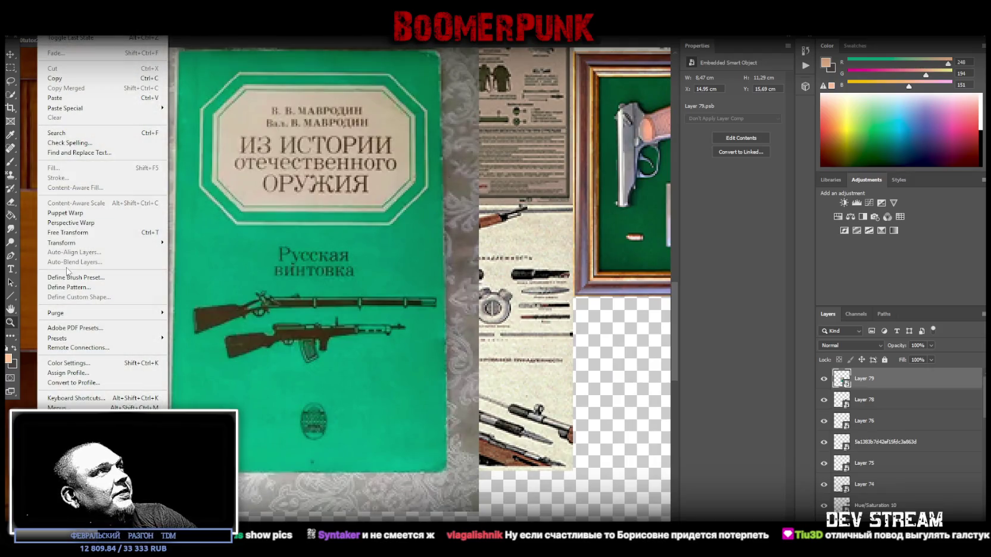
left_click(105, 235)
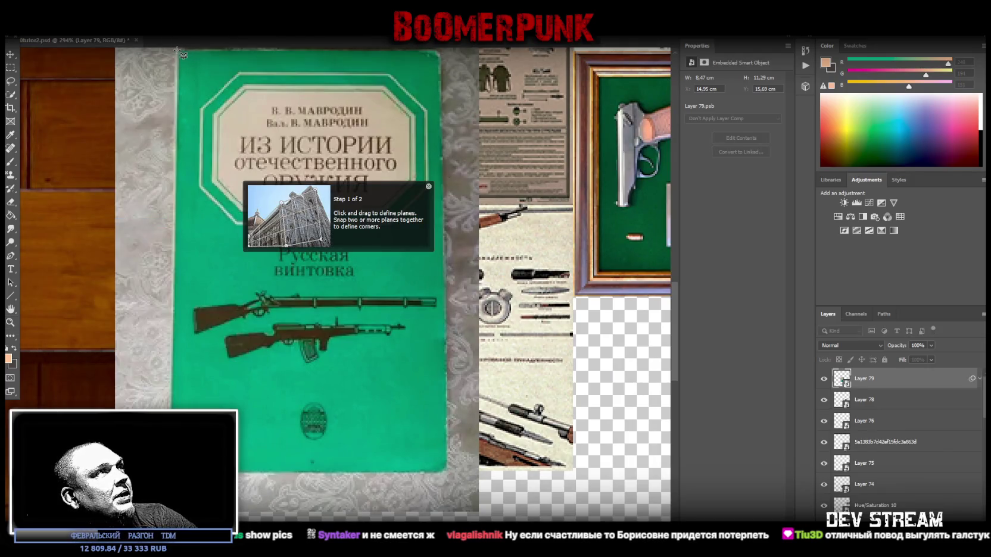
mouse_move(177, 51)
left_mouse_down()
mouse_move(473, 411)
mouse_move(455, 477)
mouse_move(446, 473)
left_mouse_up()
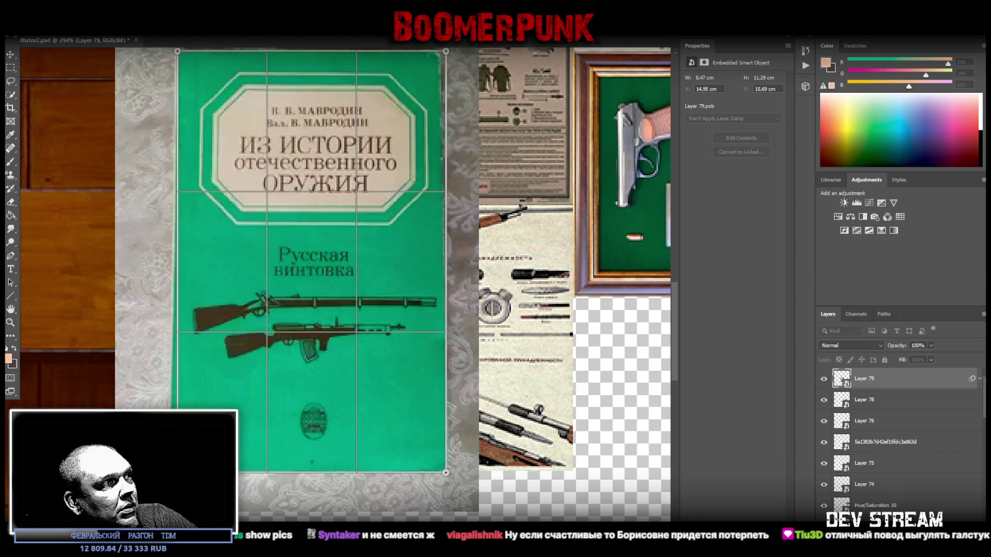
scroll(408, 261, "up", 3)
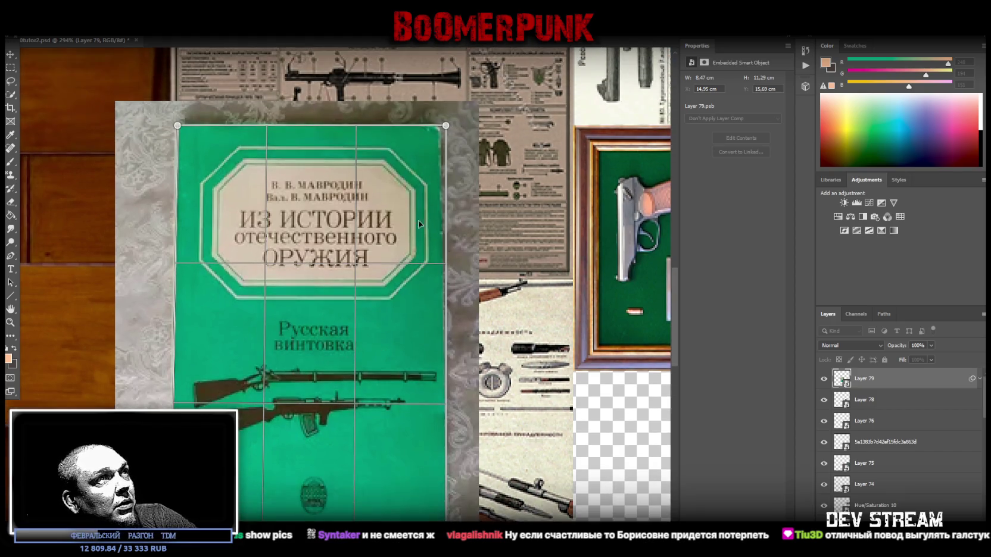
left_click_drag(445, 126, 443, 126)
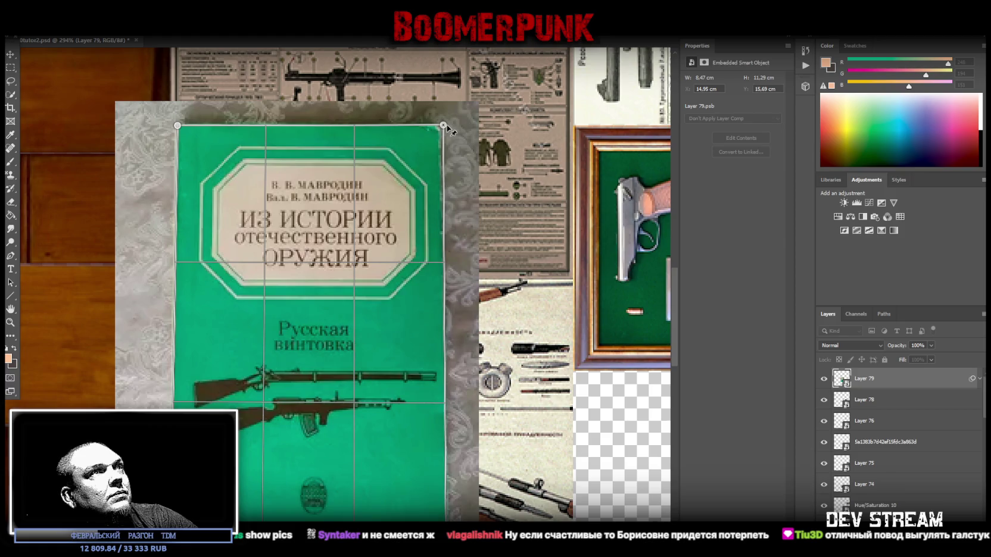
left_click_drag(444, 125, 440, 127)
Step: Commit the Perspective Warp and marquee-select the straightened green cover area
key("w")
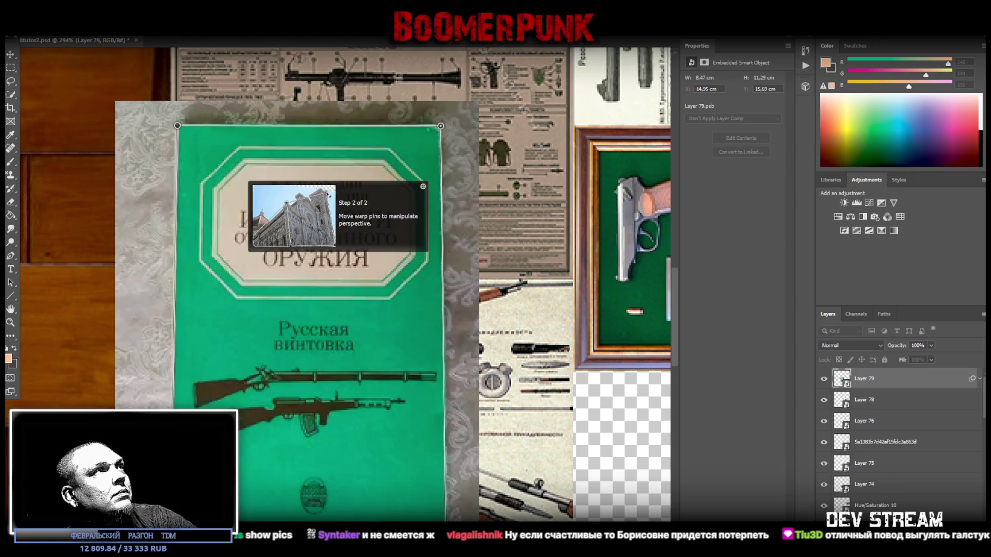
left_click(11, 67)
left_click(450, 210)
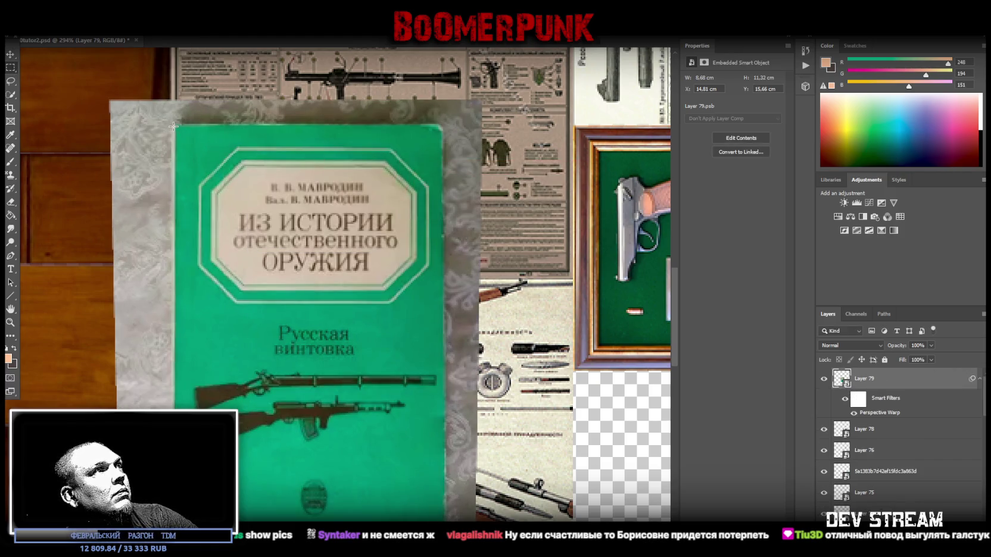
mouse_move(176, 124)
left_mouse_down()
mouse_move(290, 178)
mouse_move(359, 241)
mouse_move(432, 521)
mouse_move(455, 460)
mouse_move(442, 455)
left_mouse_up()
Step: Copy the cover area to Layer 80 as a smart object and delete the original warped layer
right_click(404, 409)
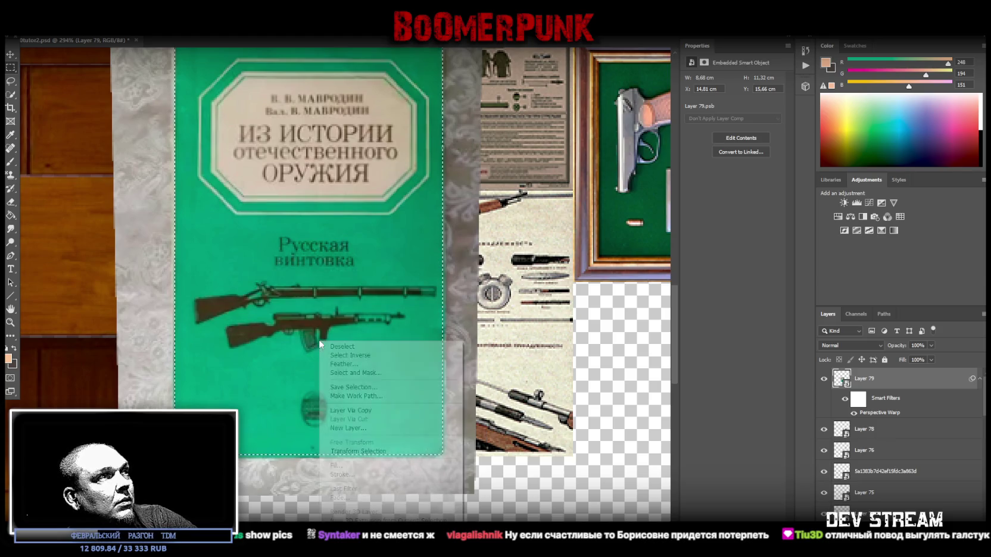
left_click(405, 409)
left_click(929, 408)
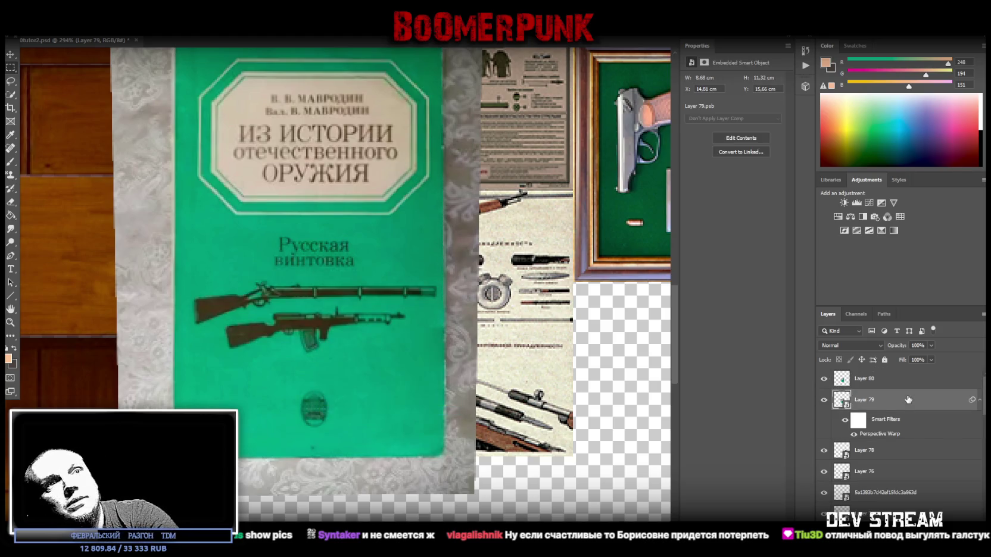
key("Delete")
right_click(866, 379)
left_click(785, 263)
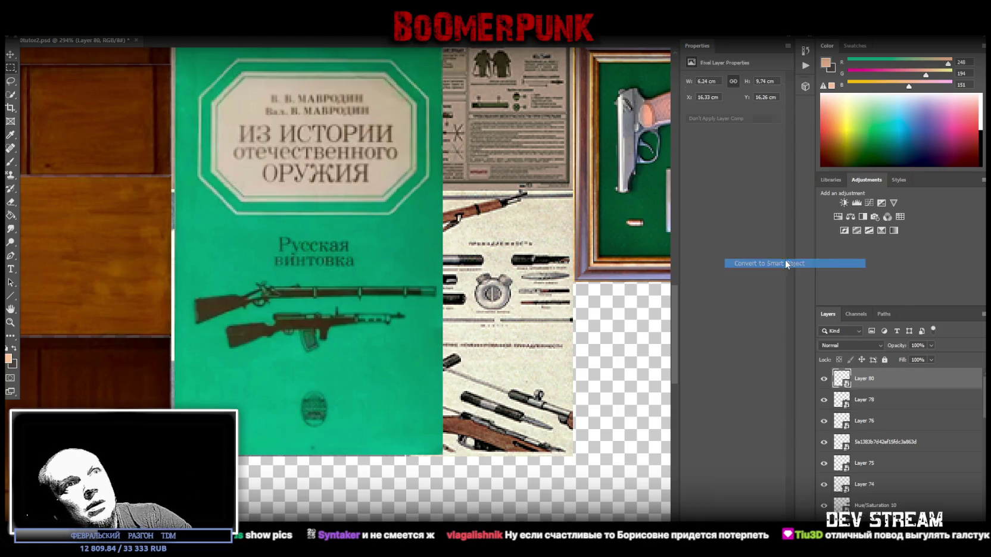
Step: Shrink the green book cover and move it toward the pistol posters
key("ctrl+t")
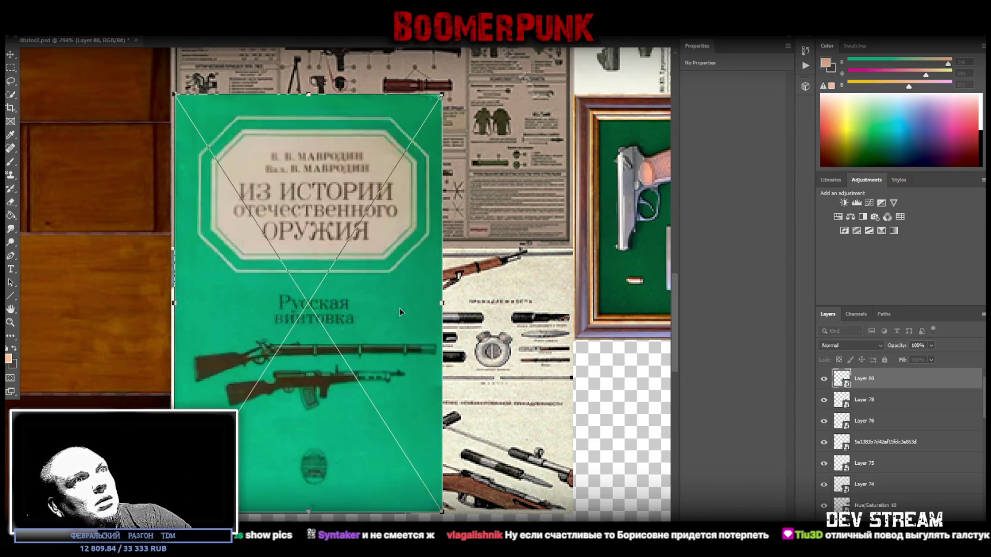
mouse_move(389, 292)
left_mouse_down()
mouse_move(620, 383)
mouse_move(618, 347)
left_mouse_up()
scroll(407, 272, "down", 3)
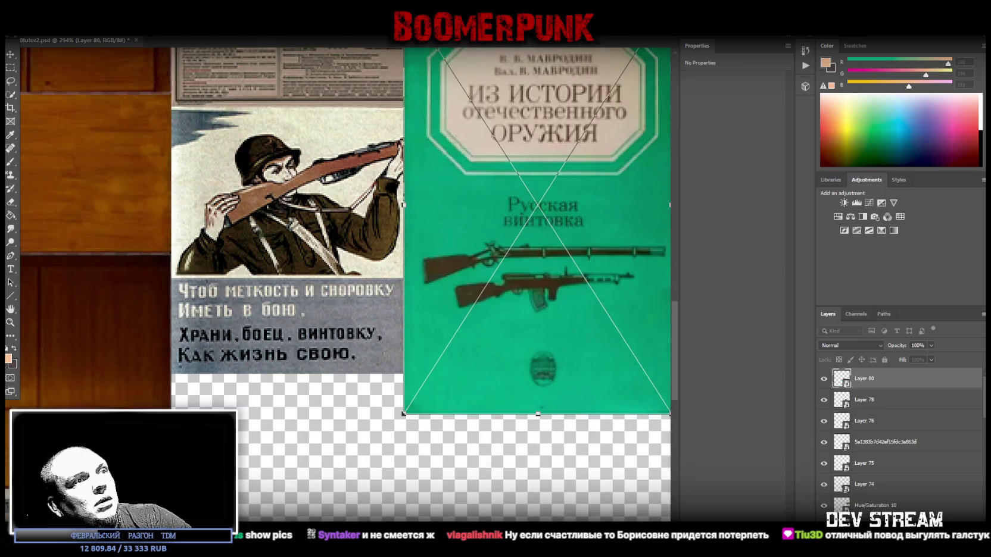
scroll(406, 272, "right", 5)
mouse_move(369, 250)
left_mouse_down()
mouse_move(528, 269)
mouse_move(585, 399)
mouse_move(539, 459)
mouse_move(543, 404)
left_mouse_up()
mouse_move(576, 352)
left_mouse_down()
mouse_move(468, 334)
mouse_move(460, 314)
left_mouse_up()
left_click_drag(422, 349, 420, 312)
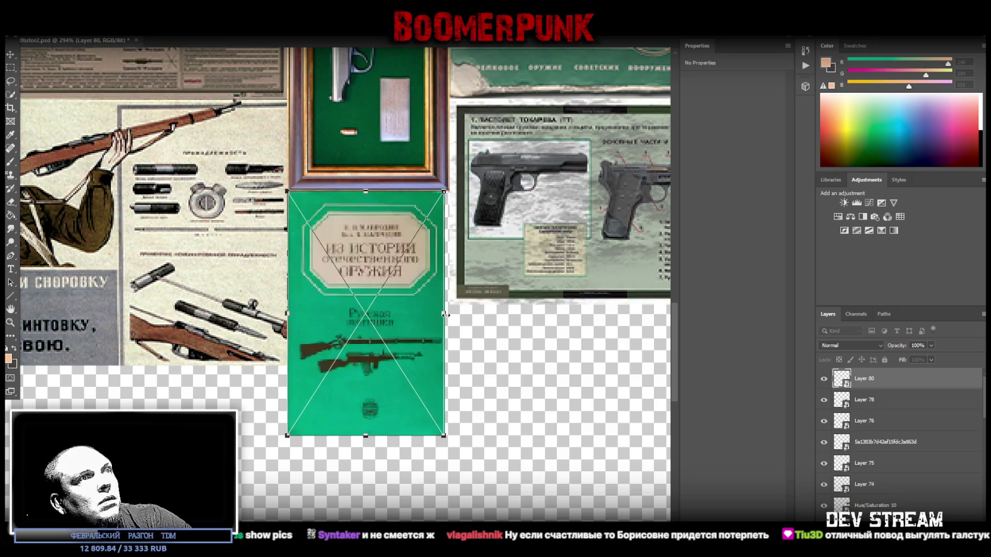
left_click(10, 322)
Step: Rotate the book cover 90° and place it beside the framed pistol poster
mouse_move(343, 387)
left_mouse_down()
mouse_move(299, 413)
mouse_move(431, 427)
left_mouse_up()
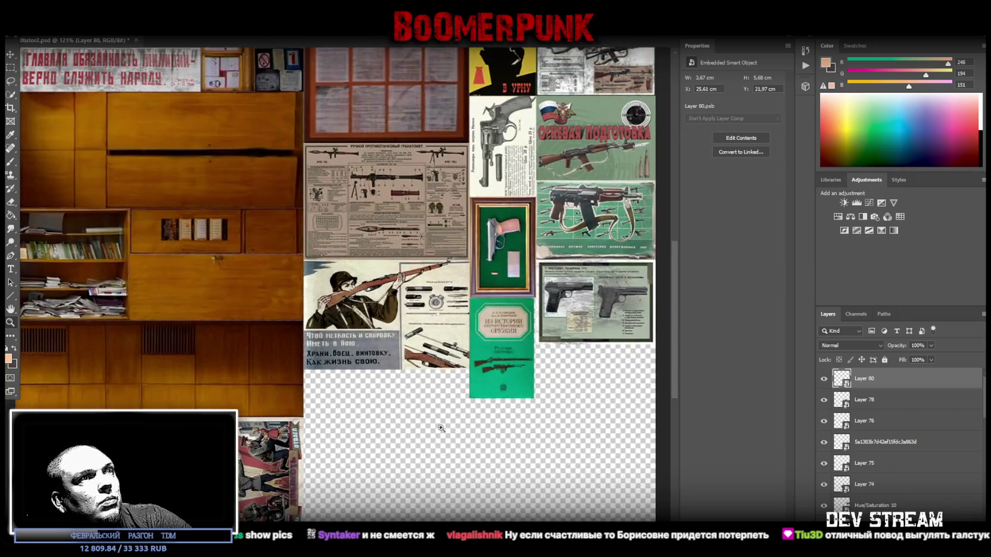
scroll(524, 387, "right", 2)
key("ctrl+t")
mouse_move(477, 279)
left_mouse_down()
mouse_move(493, 288)
mouse_move(513, 364)
mouse_move(507, 394)
left_mouse_up()
mouse_move(471, 354)
left_mouse_down()
mouse_move(505, 339)
mouse_move(480, 358)
mouse_move(497, 357)
mouse_move(472, 322)
left_mouse_up()
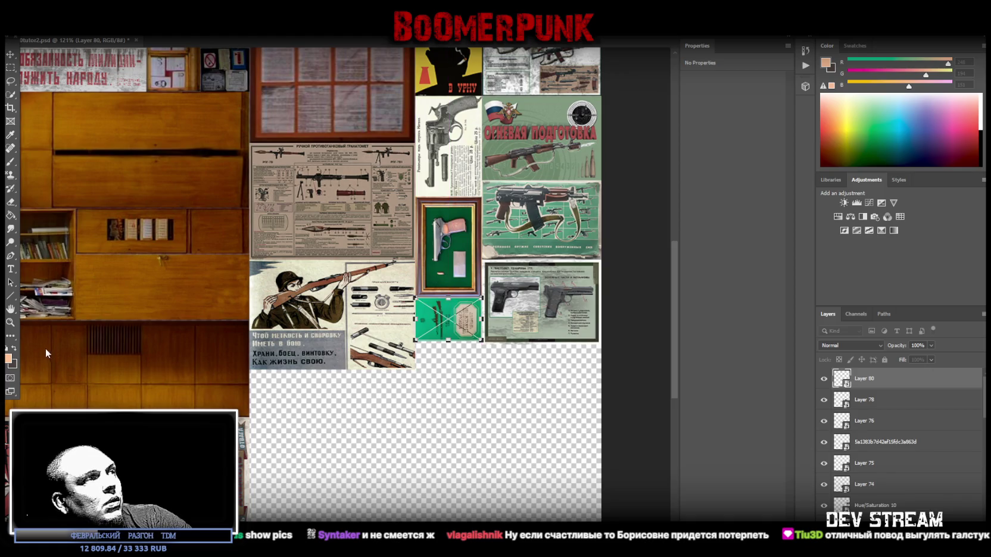
left_click(10, 322)
Step: Narrow and stretch the book cover to fill the gap below the pistol, about 3.77 × 2.60 cm
left_click_drag(483, 373, 524, 373)
scroll(295, 215, "up", 3)
key("ctrl+t")
mouse_move(295, 216)
left_mouse_down()
mouse_move(322, 230)
mouse_move(208, 217)
mouse_move(205, 204)
left_mouse_up()
left_click_drag(450, 216, 450, 218)
left_click_drag(305, 307, 308, 323)
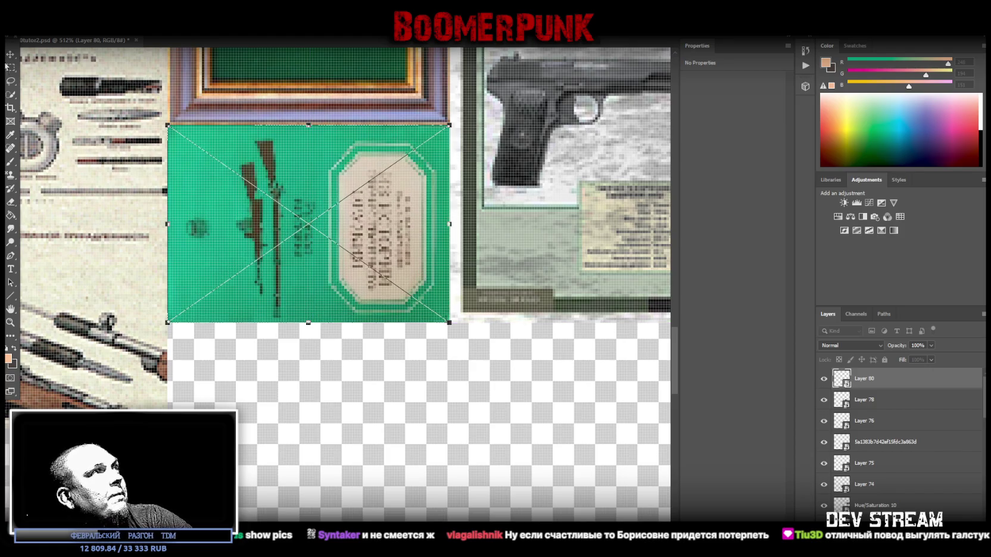
key("Return")
left_click(10, 322)
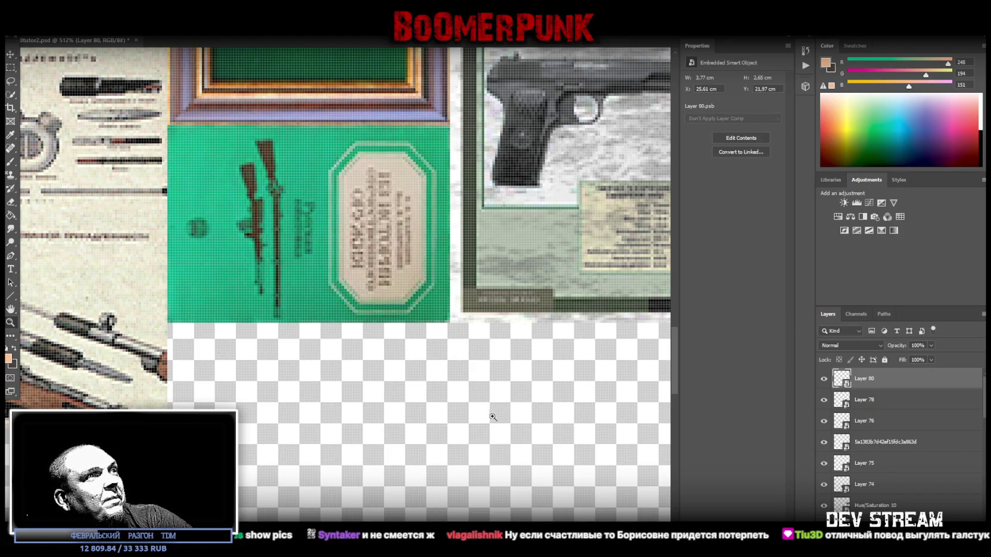
left_click_drag(494, 418, 448, 428)
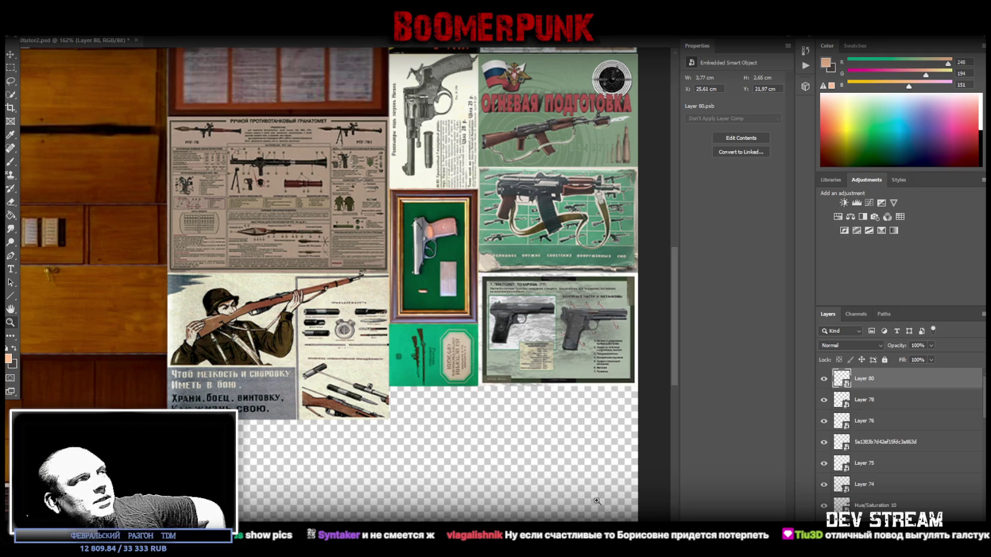
scroll(424, 470, "down", 5)
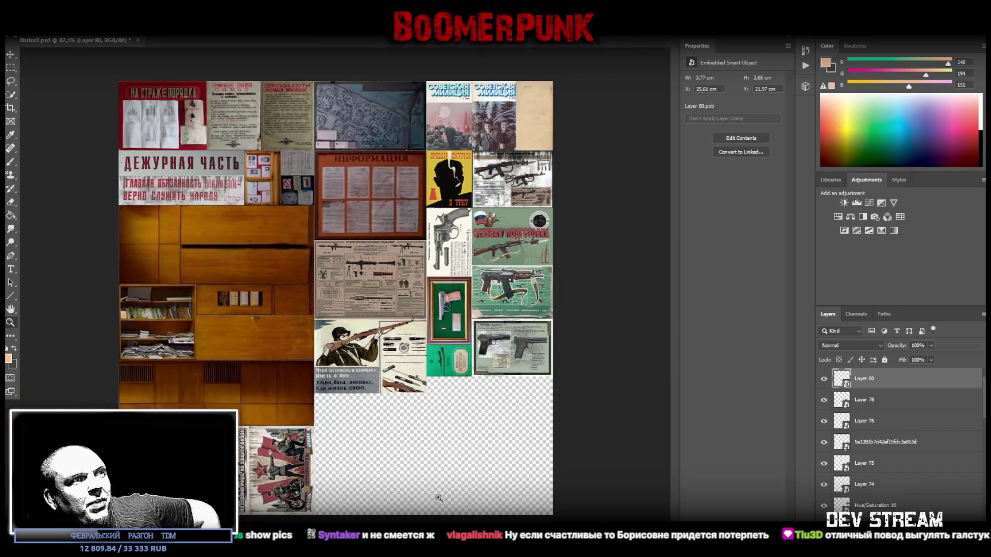
scroll(441, 499, "up", 3)
scroll(477, 503, "up", 4)
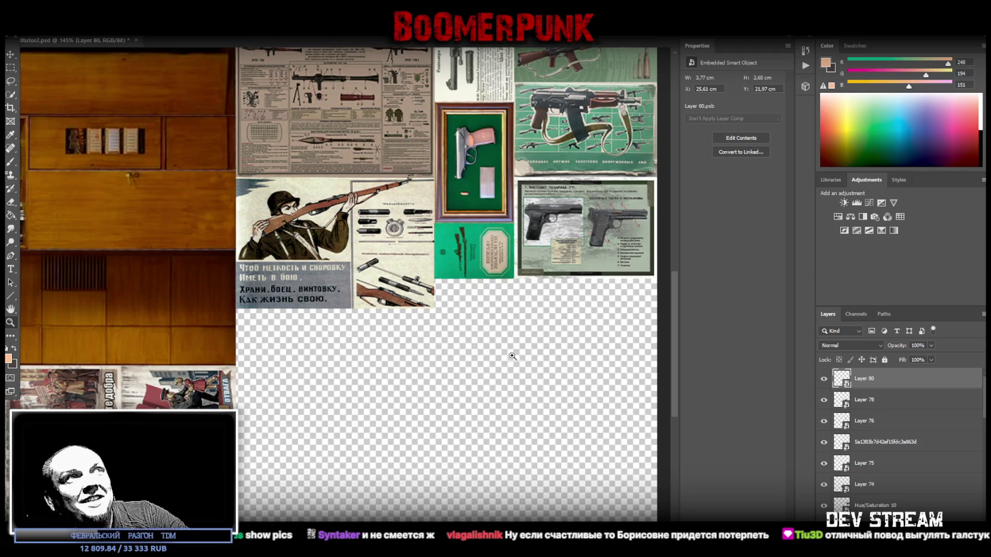
scroll(484, 351, "down", 3)
scroll(485, 352, "up", 1)
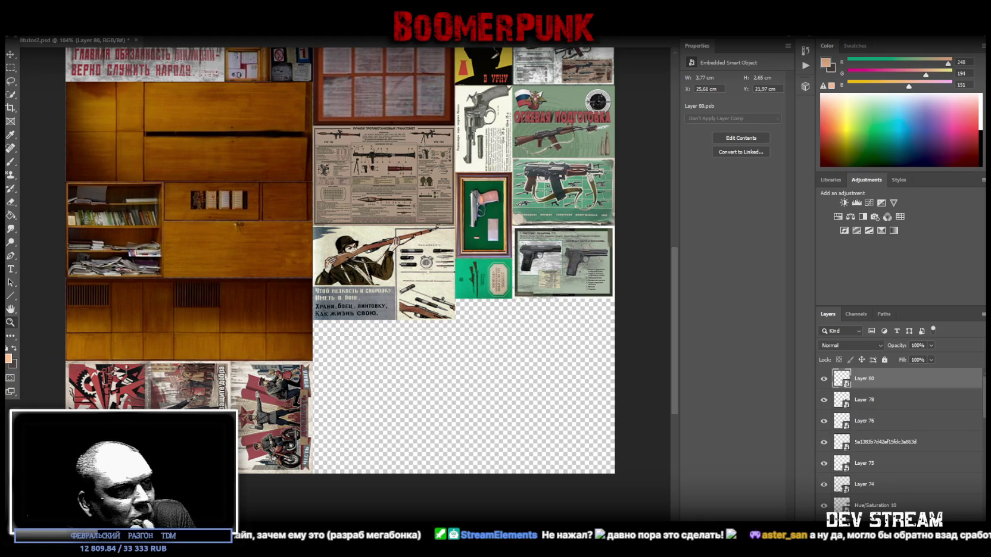
Step: Scroll the atlas view up
scroll(468, 444, "up", 1)
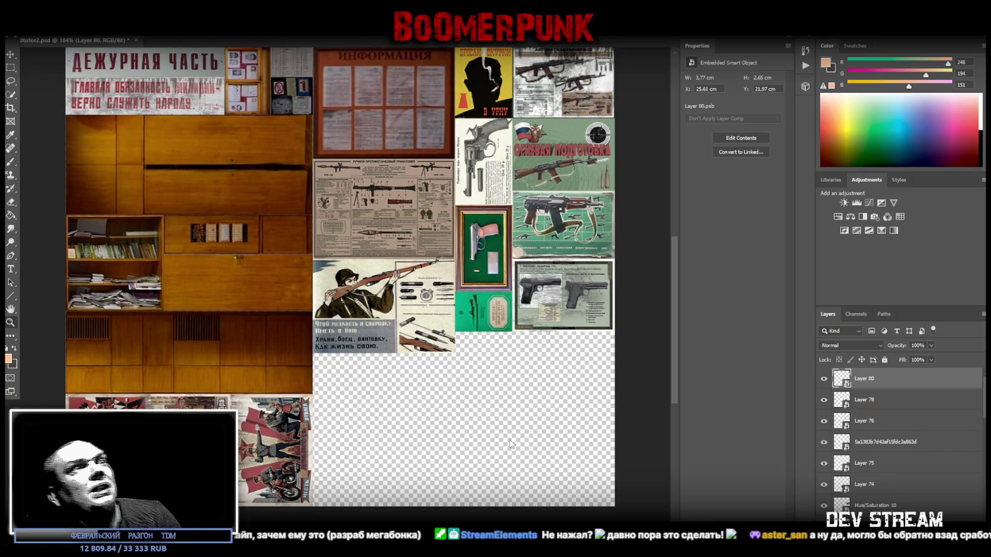
Step: Select the Hue_Saturation 10 and Layer 74 rifle poster layers and shorten the rifle poster
scroll(480, 195, "up", 1)
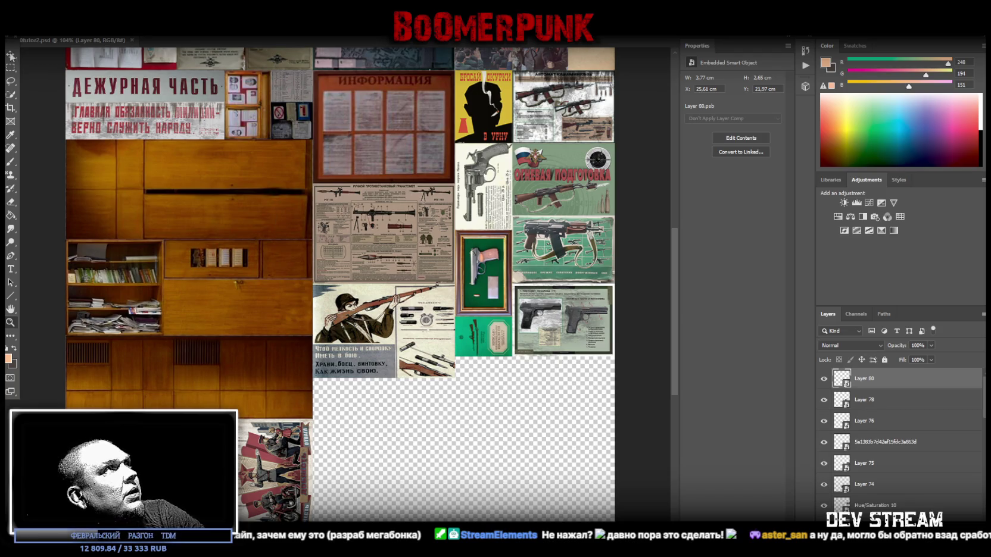
right_click(387, 253)
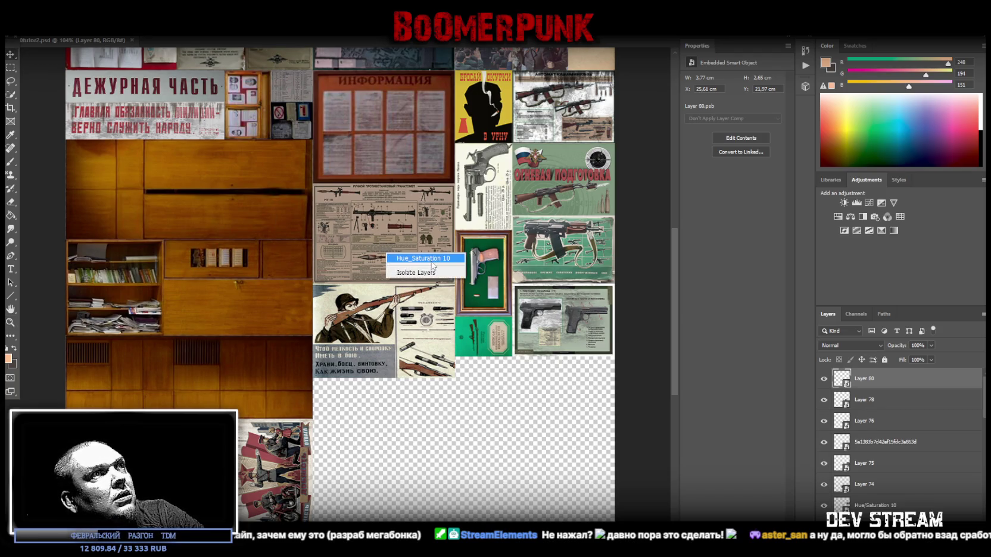
left_click(431, 261)
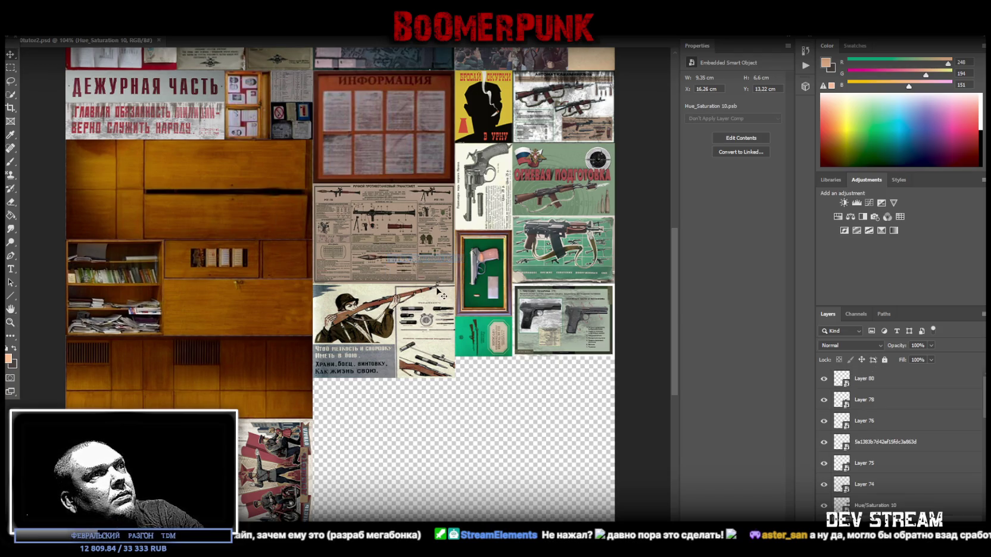
right_click(373, 326)
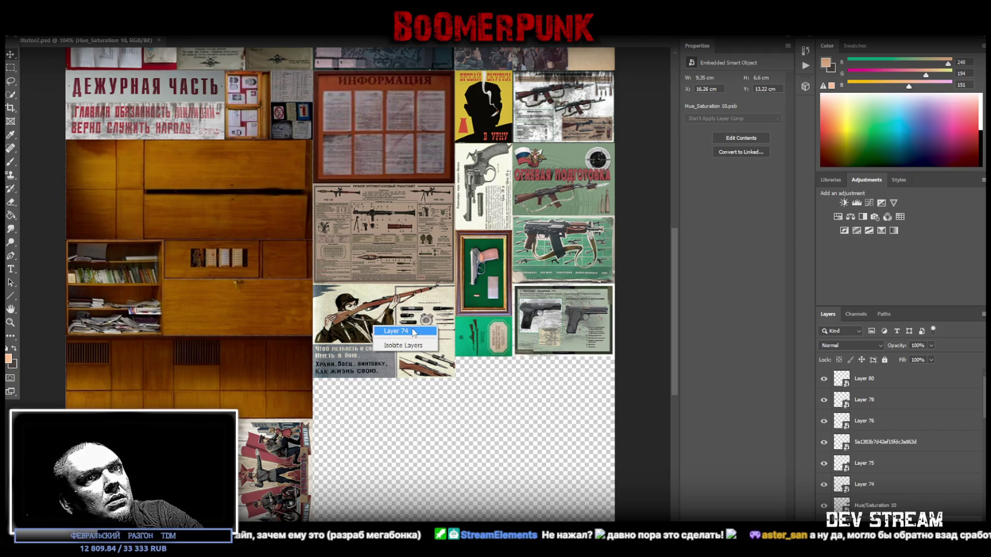
left_click(414, 332)
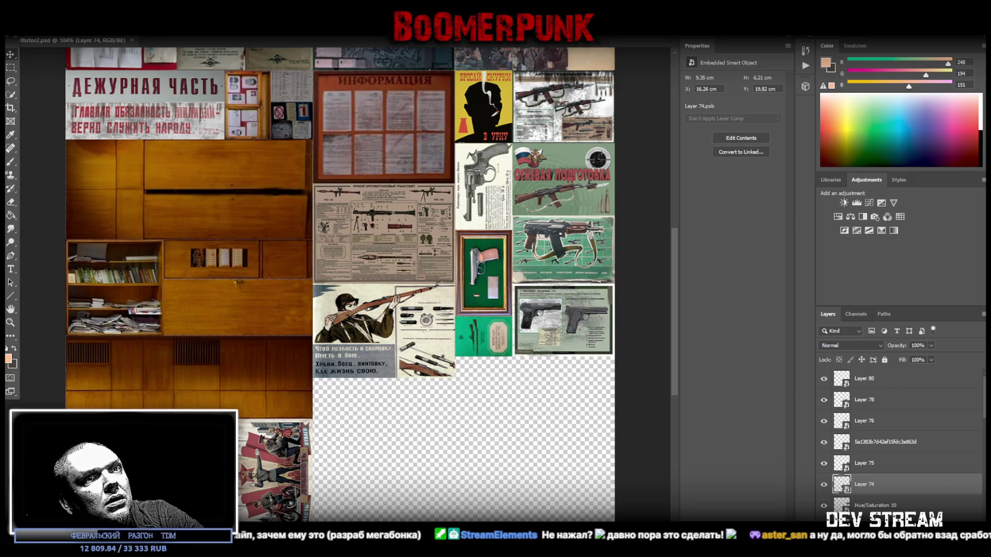
key("ctrl+t")
left_click_drag(384, 378, 384, 356)
key("Return")
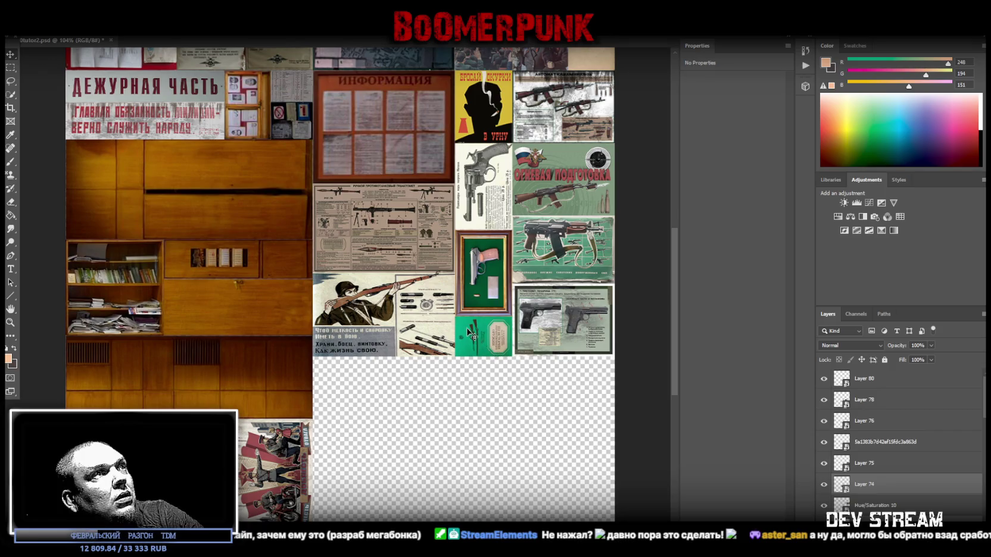
Step: Stretch the rifle poster up and squash the diagram poster so they meet without a gap
left_click(861, 477)
key("ctrl+t")
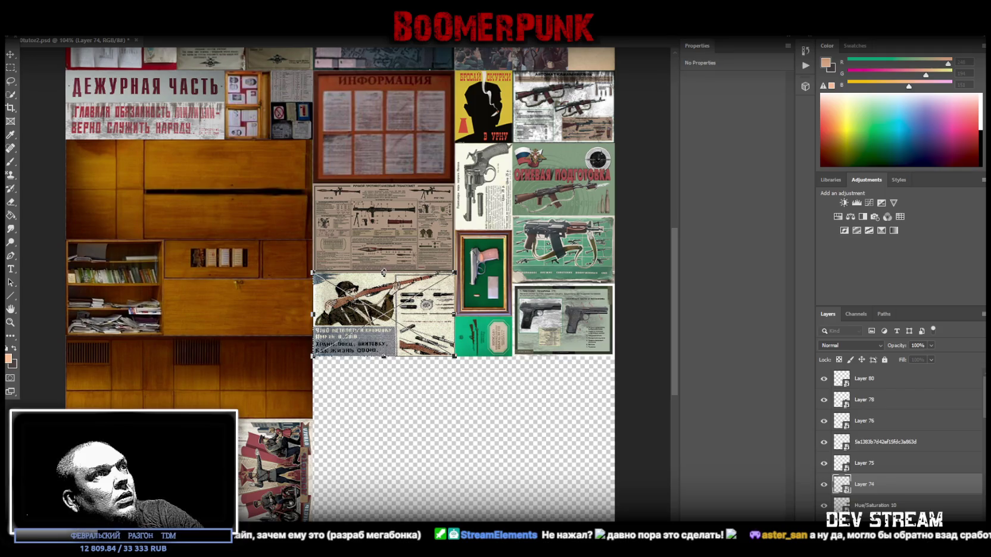
left_click_drag(383, 272, 383, 264)
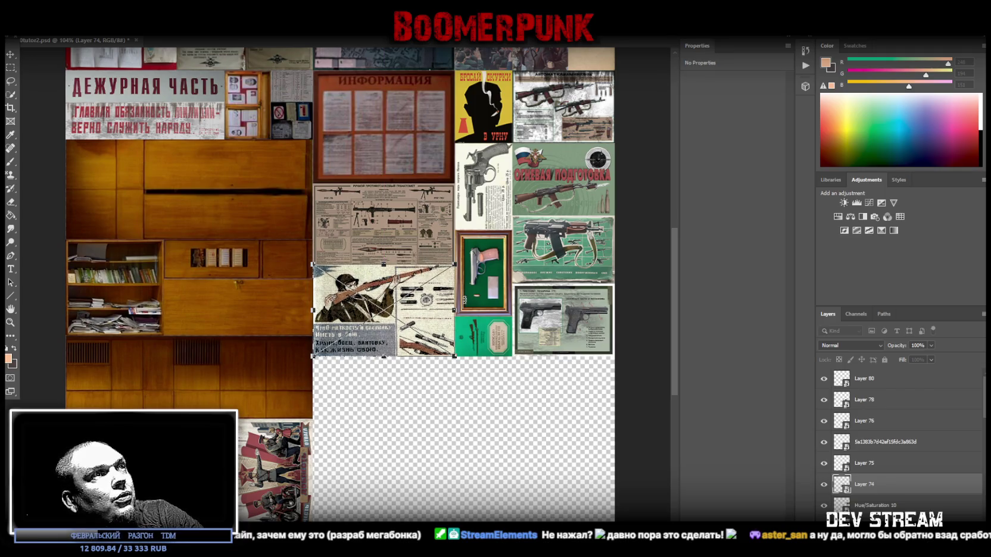
left_click(857, 504)
key("ctrl+t")
left_click_drag(383, 273, 384, 264)
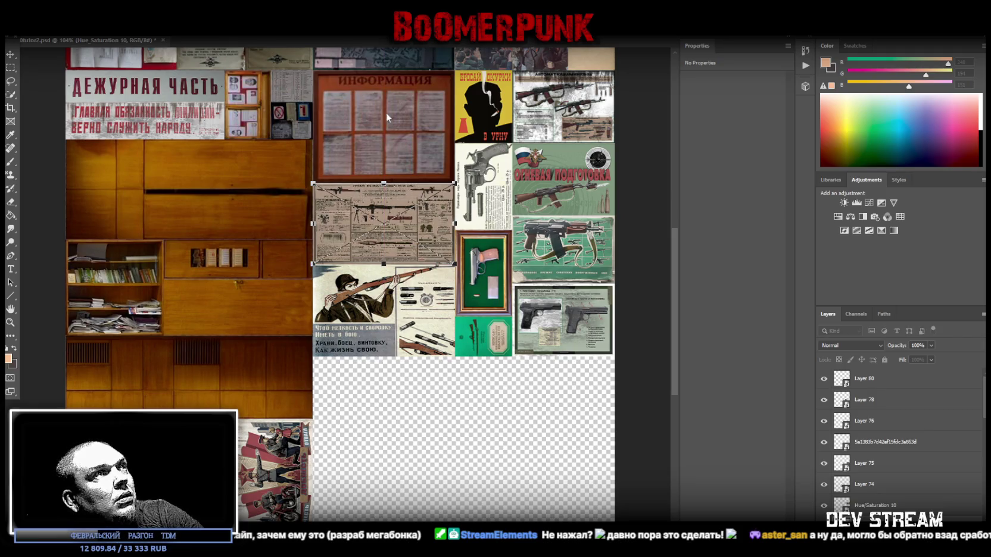
key("Return")
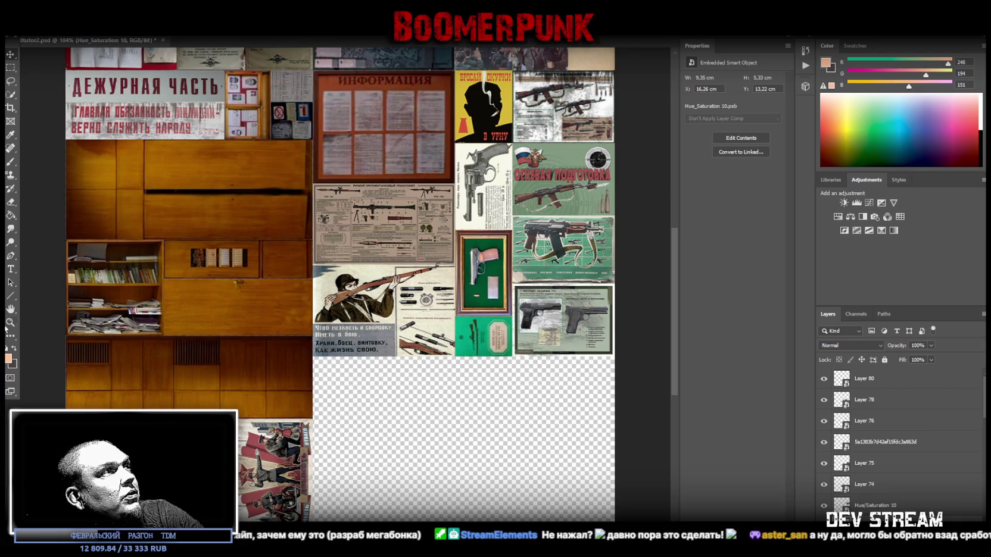
Step: Save the atlas as PNG, overwriting Build0tutor2.png
left_click_drag(353, 279, 498, 91)
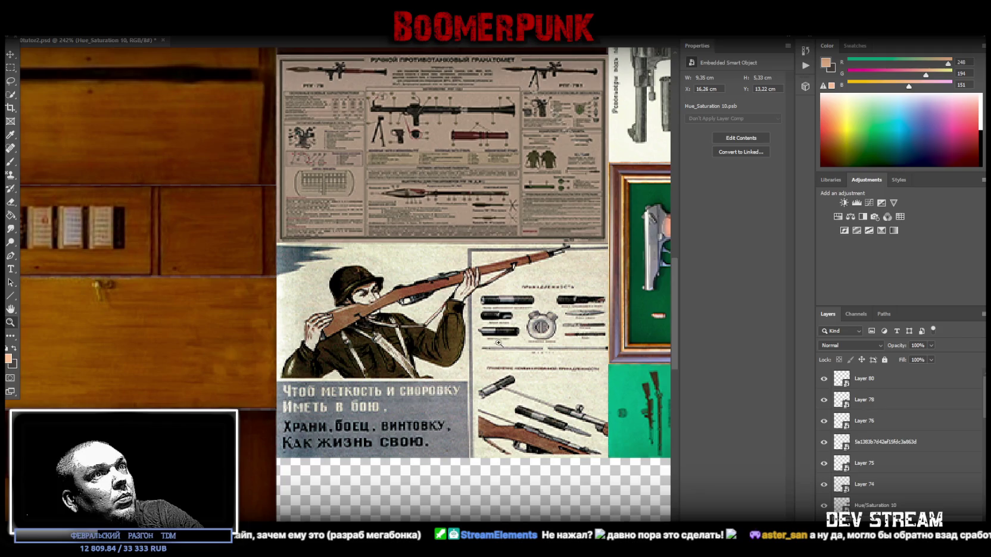
left_click_drag(499, 343, 485, 361)
key("alt+f")
left_click(76, 121)
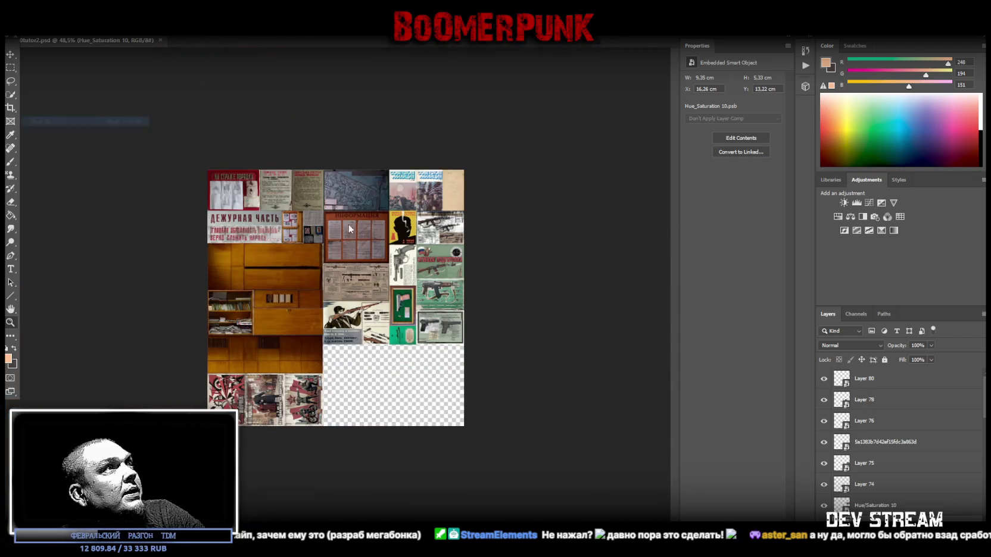
left_click(302, 335)
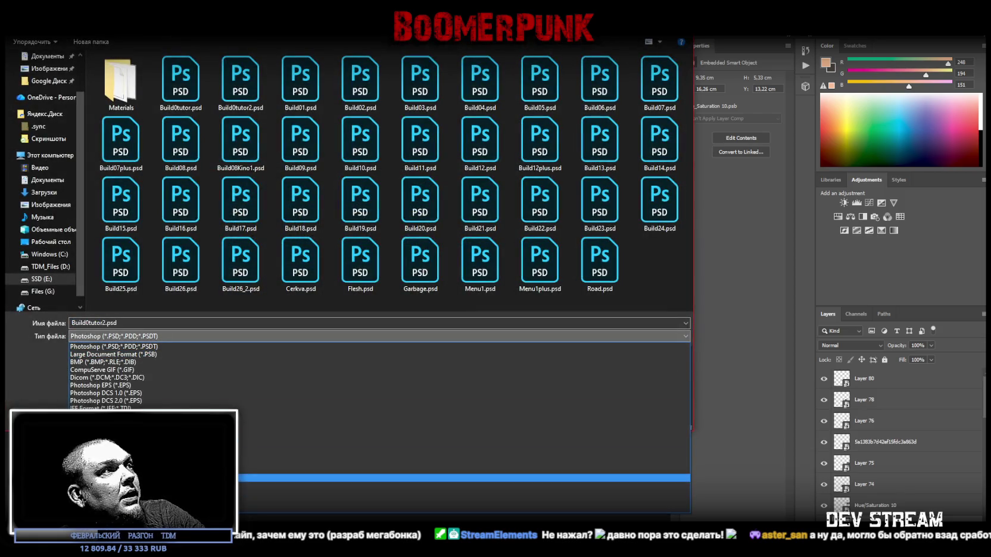
left_click(310, 478)
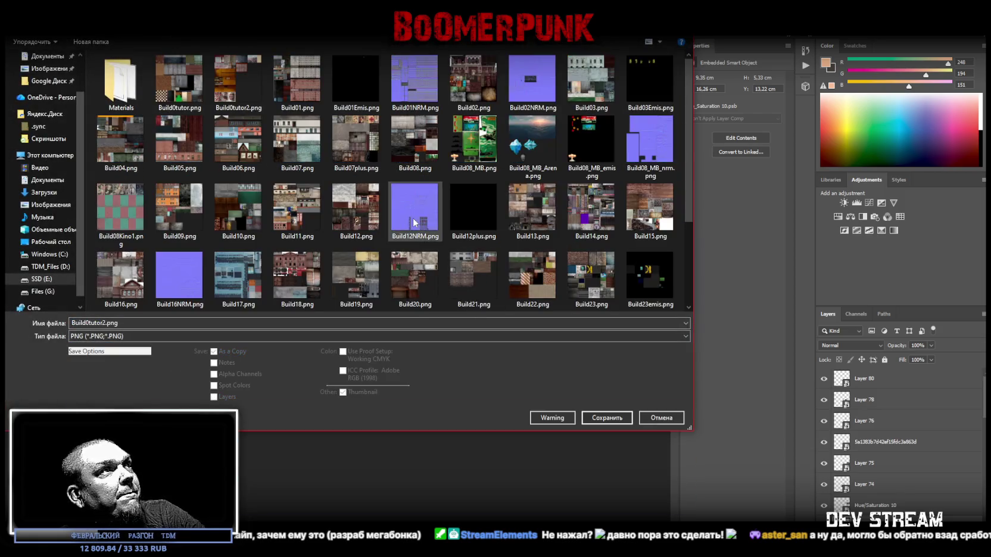
double_click(236, 75)
left_click(524, 284)
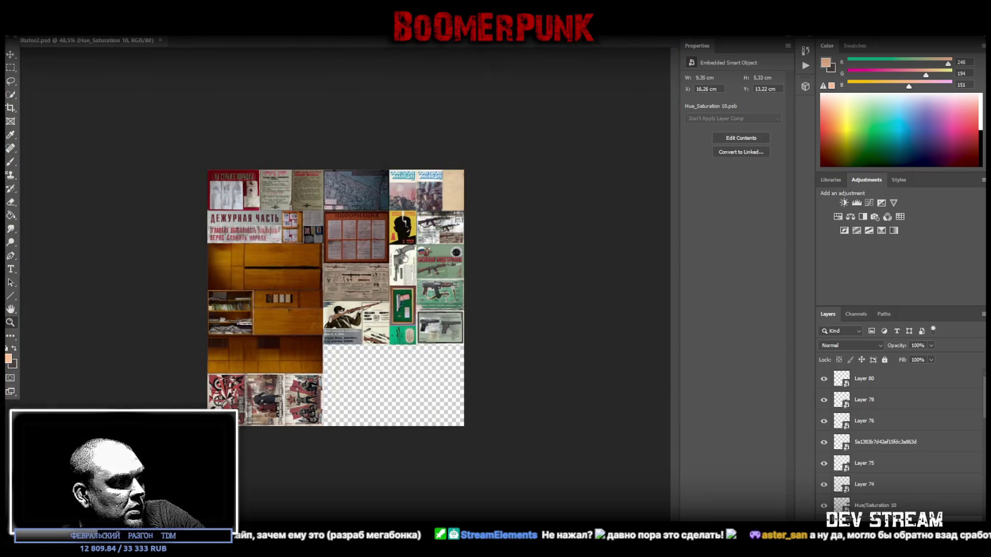
key("alt+Tab")
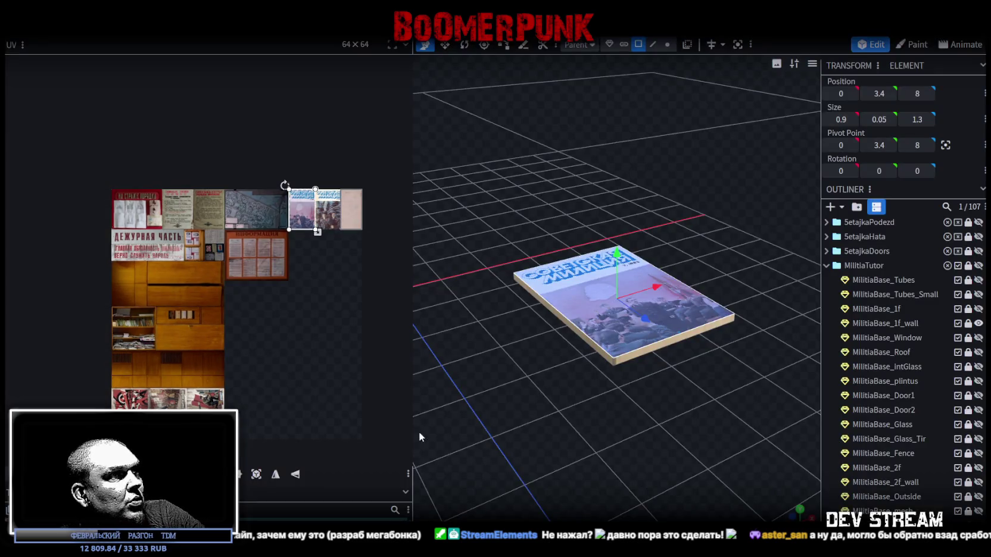
Step: Reload the atlas texture in Blockbench from the saved Build0tutor2.png
left_click_drag(412, 416, 286, 415)
right_click(57, 468)
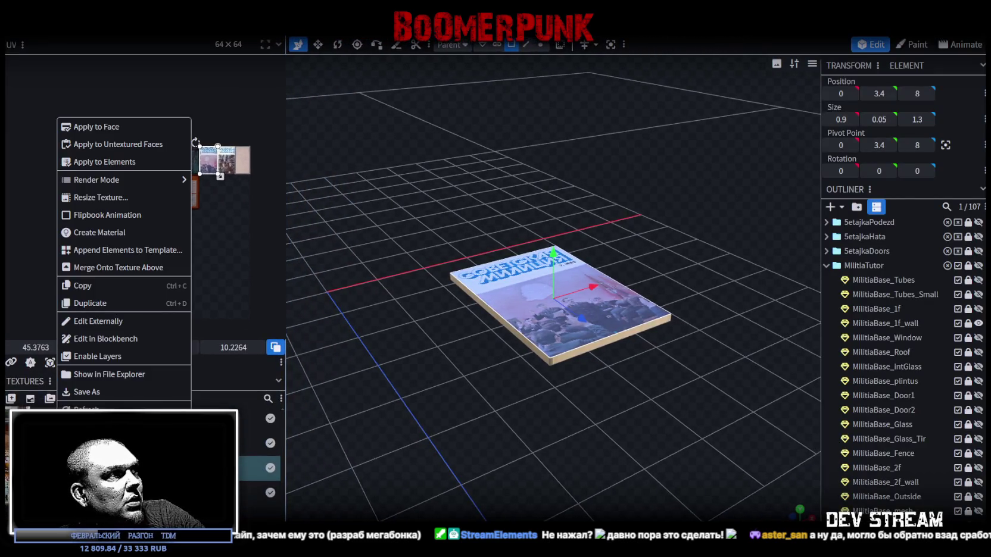
left_click(86, 408)
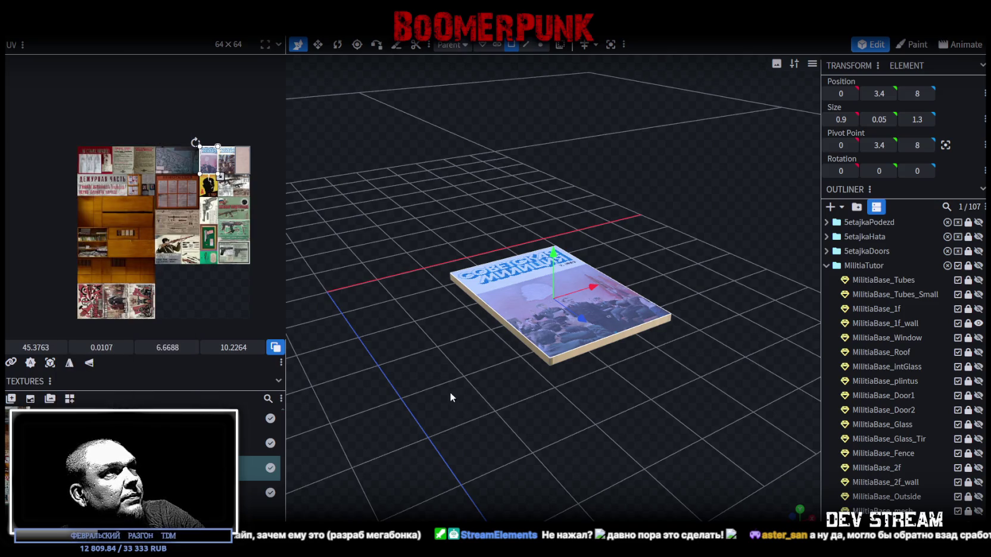
scroll(424, 424, "up", 3)
mouse_move(426, 421)
left_mouse_down()
mouse_move(464, 390)
mouse_move(501, 379)
left_mouse_up()
scroll(959, 452, "down", 5)
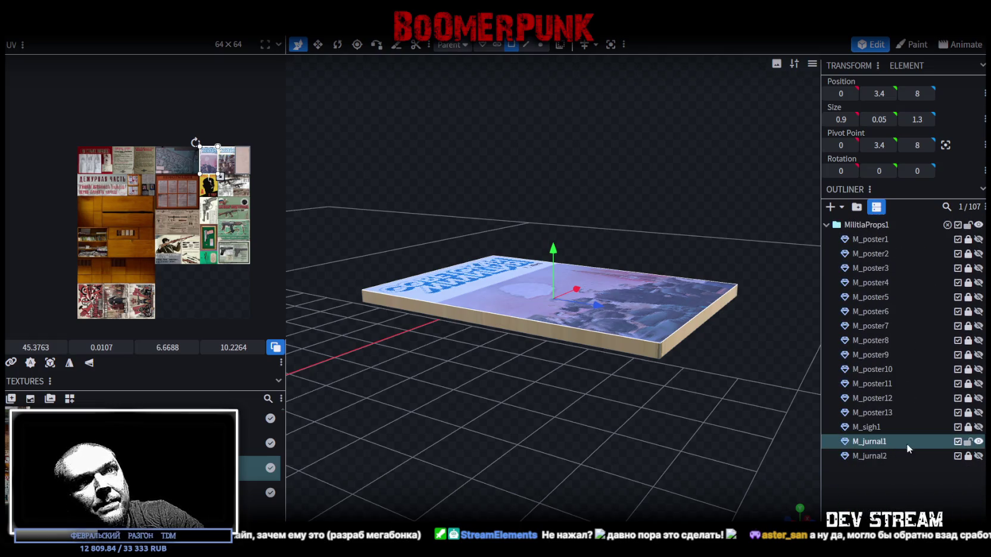
Step: Unlock and show M_poster13, and hide and lock the M_jurnal1 magazine
left_click(968, 412)
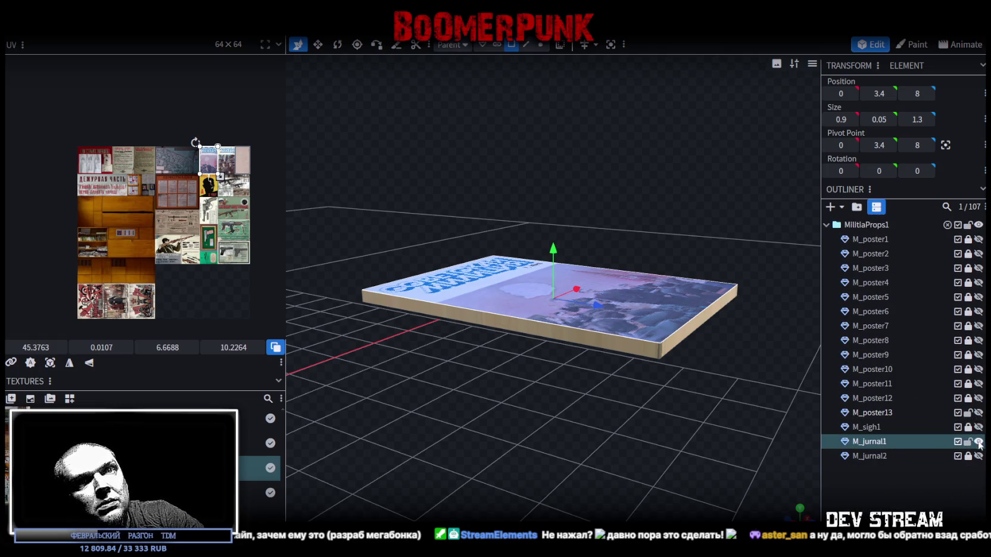
left_click(969, 442)
left_click(978, 442)
left_click(977, 412)
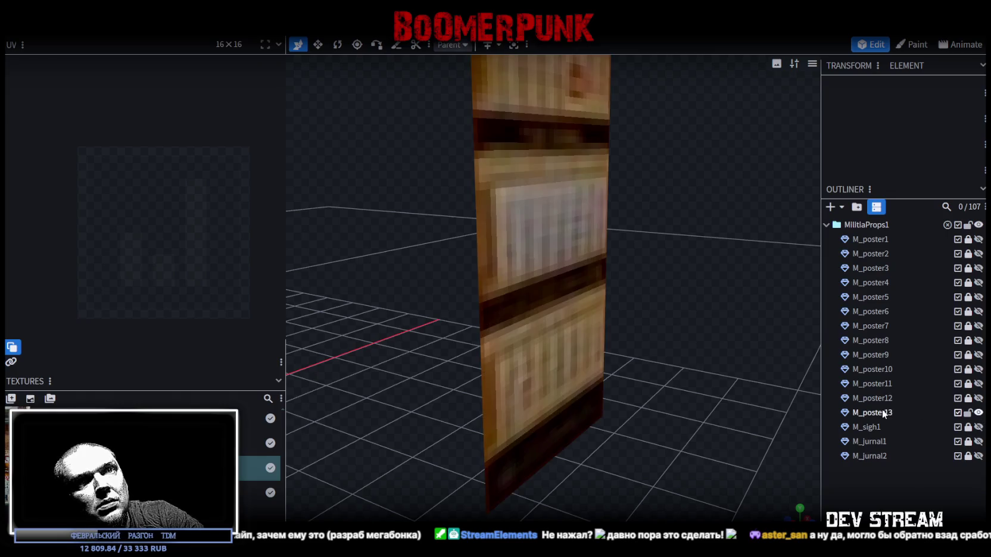
Step: Duplicate M_poster13 and hide and lock the original plane
left_click(973, 415)
key("ctrl+d")
left_click(978, 413)
left_click(969, 413)
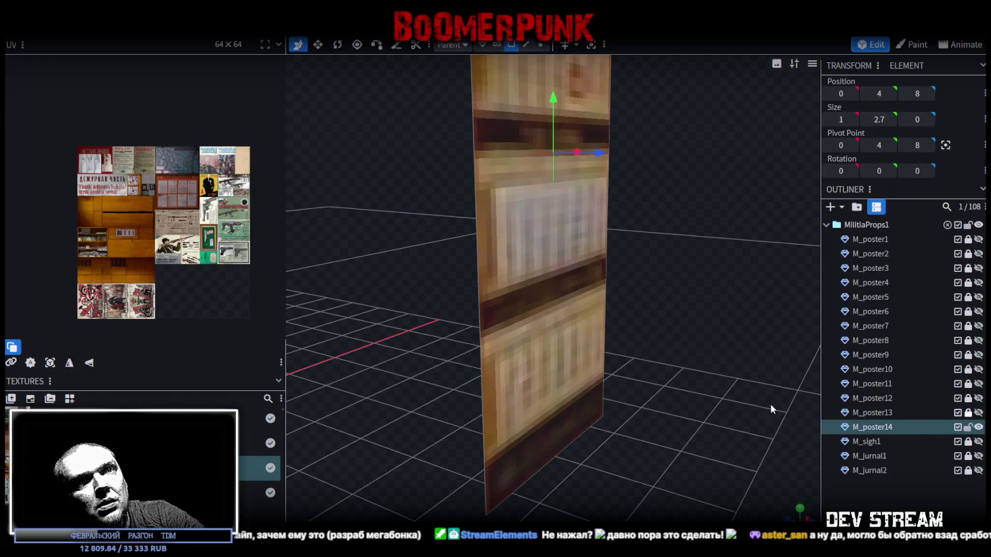
Step: Resize the new poster plane to 1.4 wide by 1.9 tall
scroll(655, 367, "down", 2)
mouse_move(655, 367)
left_mouse_down()
mouse_move(630, 358)
mouse_move(650, 389)
left_mouse_up()
scroll(646, 375, "up", 2)
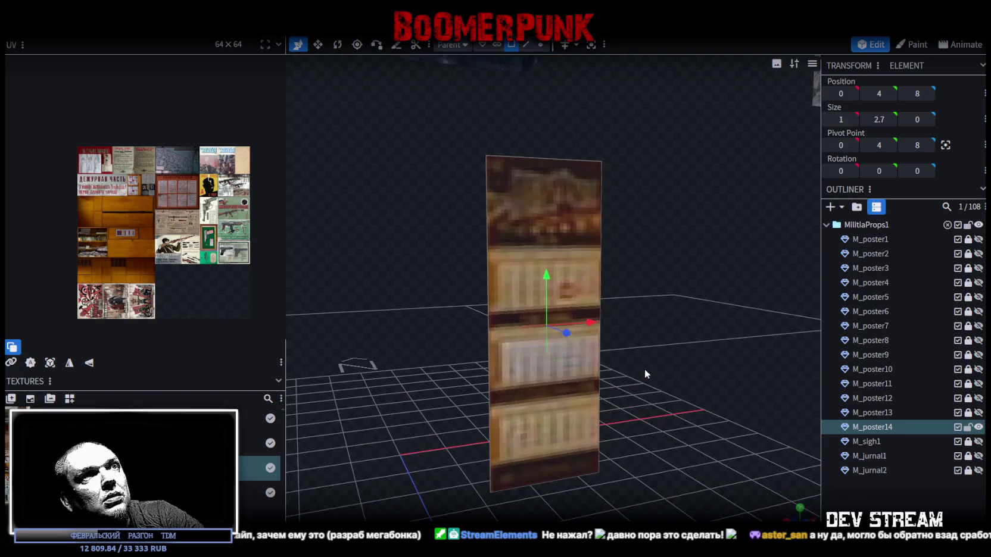
key("v")
left_click_drag(593, 322, 623, 331)
mouse_move(547, 276)
left_mouse_down()
mouse_move(544, 344)
mouse_move(544, 327)
mouse_move(564, 318)
left_mouse_up()
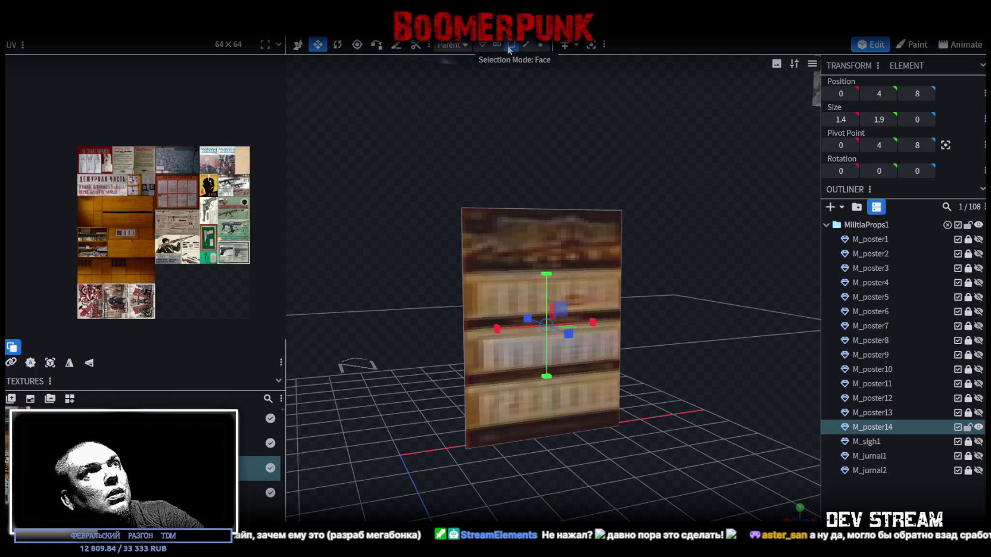
Step: Select the poster's front face and Project from View in front view
left_click(510, 46)
left_click(557, 232)
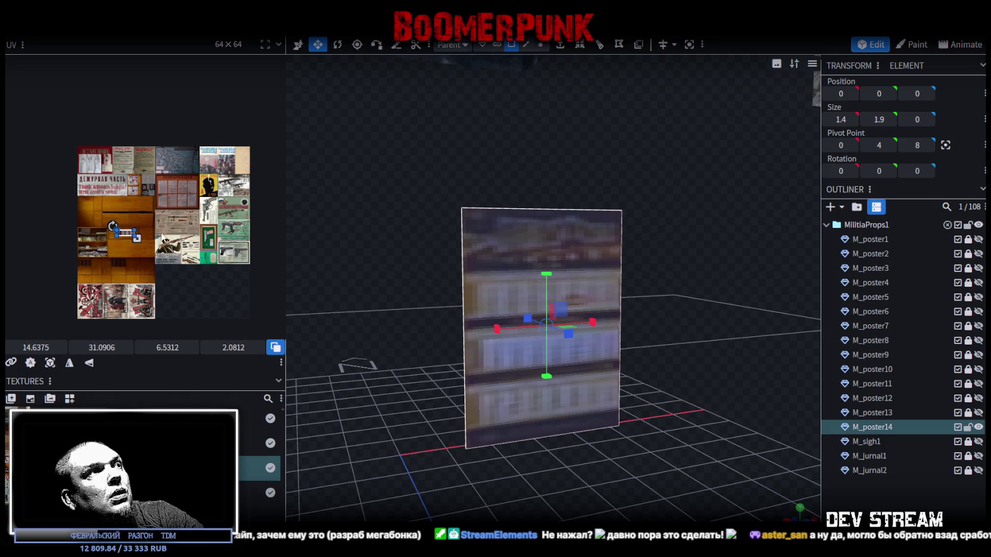
key("KP_1")
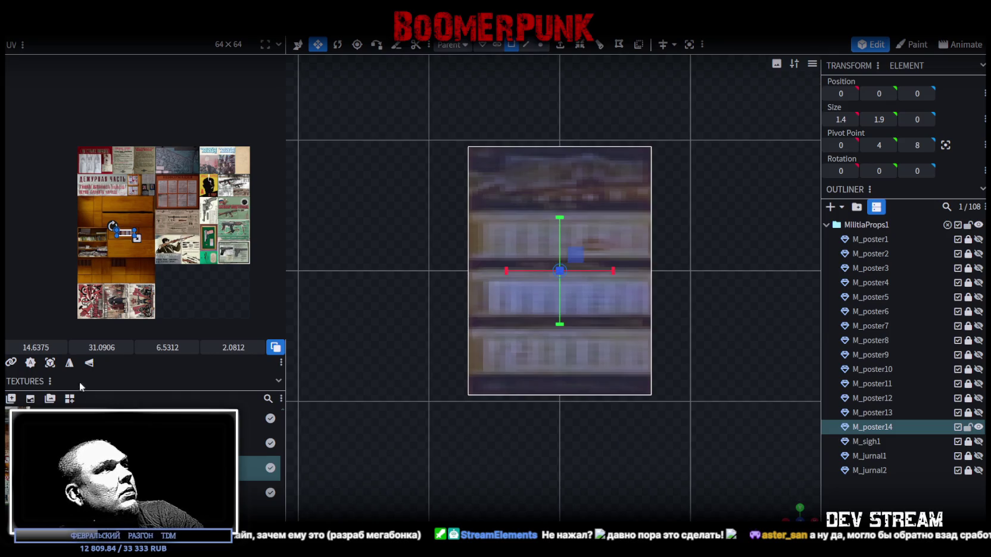
left_click(51, 364)
Step: Fit the UV box onto the 'БРОСАЙ ОКУРКИ В УРНУ' smoker poster in the atlas
mouse_move(91, 160)
left_mouse_down()
mouse_move(120, 199)
mouse_move(210, 218)
mouse_move(226, 202)
mouse_move(189, 181)
left_mouse_up()
scroll(226, 203, "up", 4)
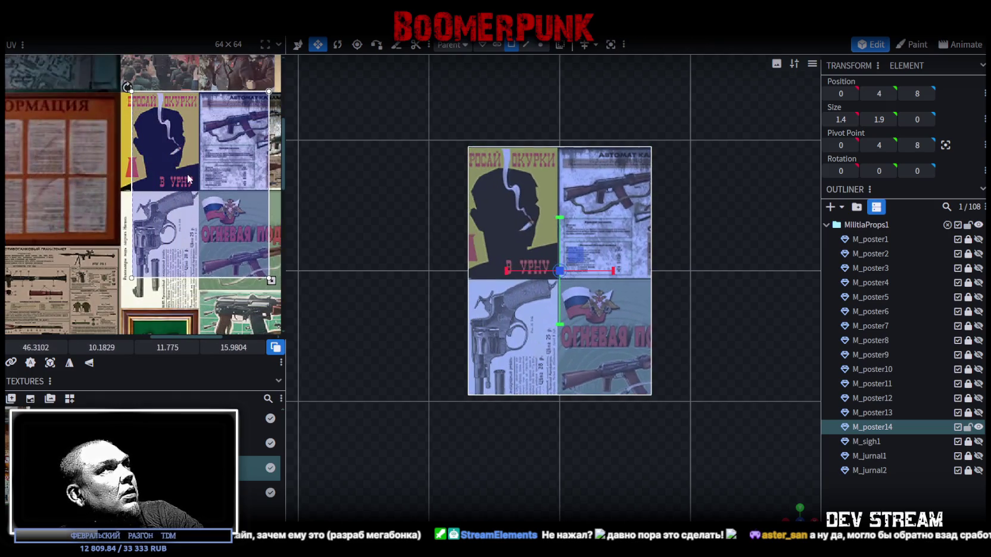
scroll(189, 180, "up", 3)
scroll(172, 196, "down", 3)
scroll(158, 187, "up", 2)
mouse_move(153, 176)
left_mouse_down()
mouse_move(115, 184)
mouse_move(95, 153)
left_mouse_up()
scroll(116, 184, "up", 4)
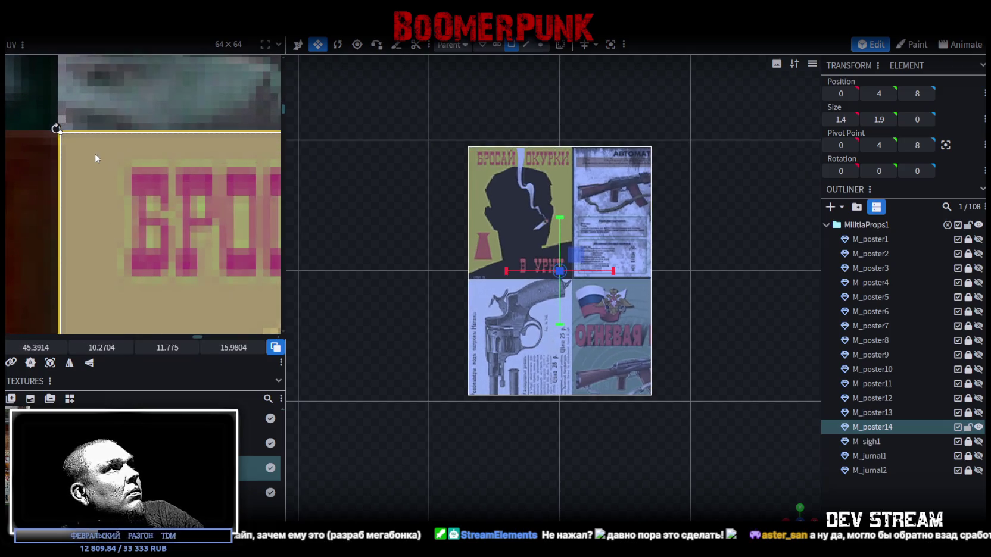
scroll(104, 176, "down", 5)
scroll(156, 172, "down", 3)
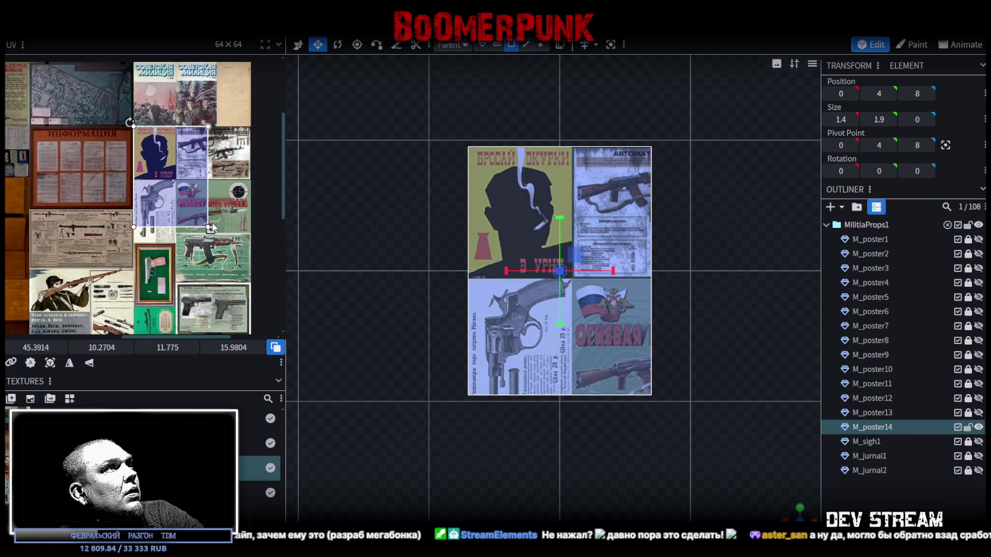
mouse_move(212, 224)
left_mouse_down()
mouse_move(180, 200)
mouse_move(184, 187)
left_mouse_up()
scroll(179, 200, "up", 3)
scroll(189, 219, "up", 3)
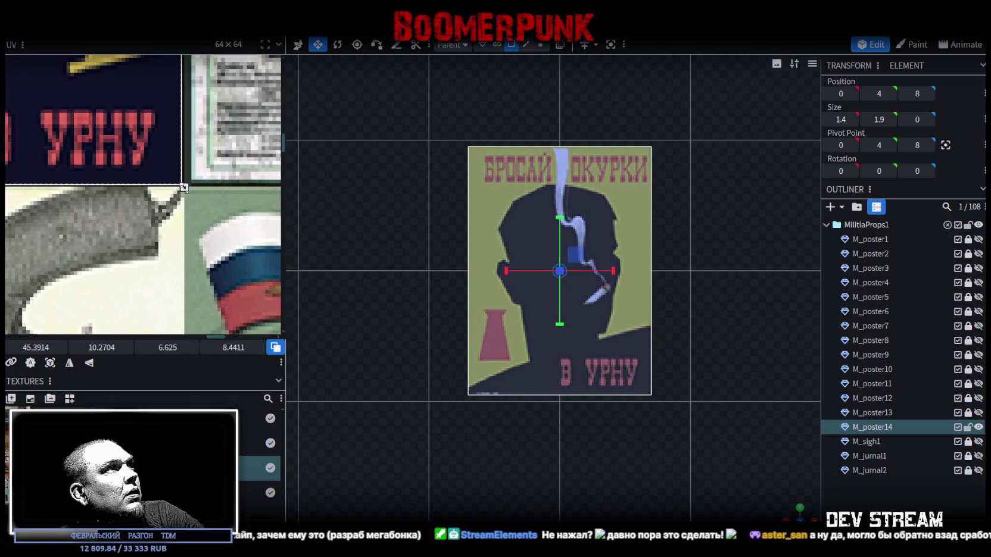
scroll(185, 187, "down", 2)
scroll(474, 274, "down", 3)
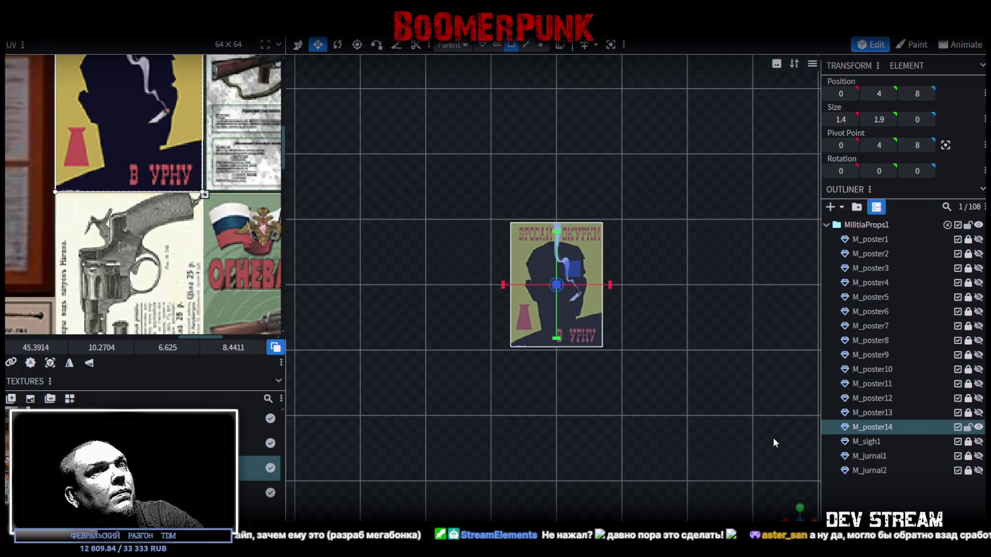
Step: Check the finished smoker poster and duplicate it as a new plane
left_click_drag(792, 508, 756, 484)
scroll(571, 374, "up", 5)
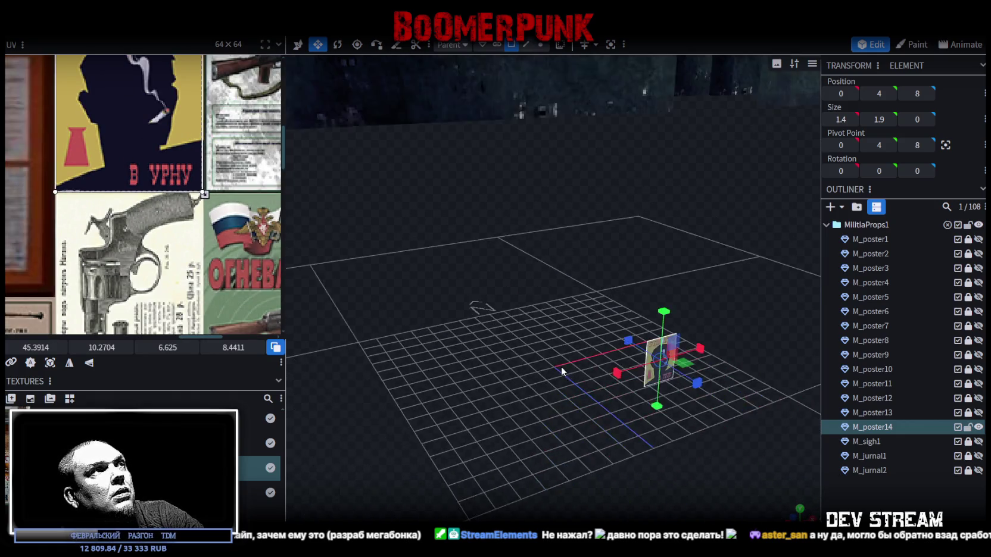
scroll(619, 357, "down", 3)
left_click_drag(599, 327, 635, 346)
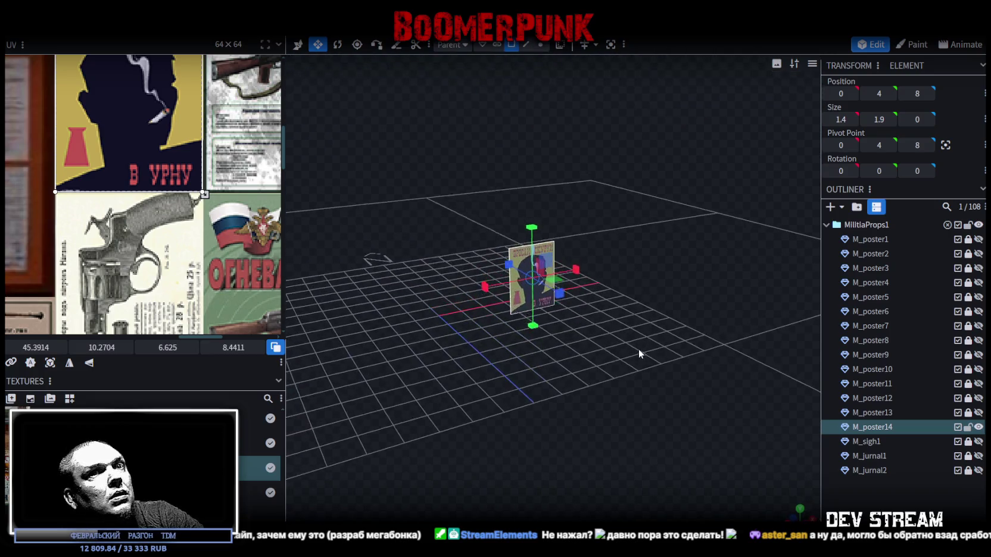
key("ctrl+d")
Step: Lock M_poster14 and resize the new M_poster15 plane to 4 × 2.5
left_click(967, 428)
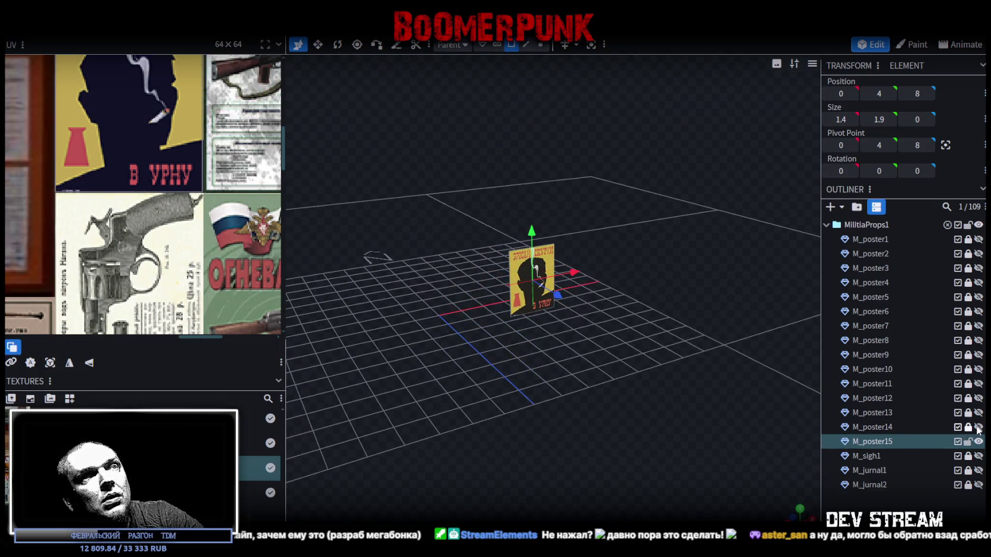
scroll(598, 324, "up", 3)
key("s")
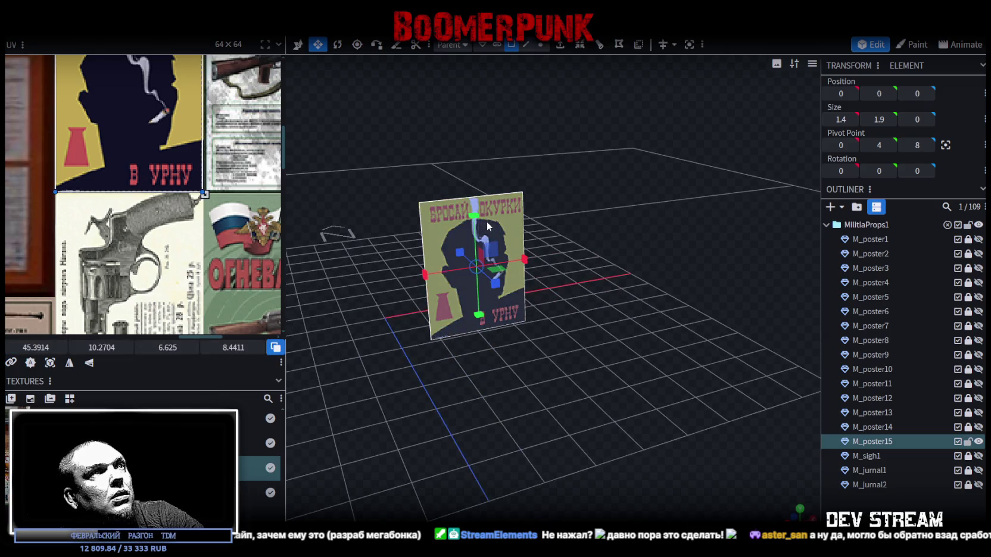
left_click_drag(479, 222, 479, 194)
mouse_move(521, 256)
left_mouse_down()
mouse_move(563, 255)
mouse_move(530, 259)
mouse_move(550, 256)
left_mouse_up()
Step: Move and stretch the UV box over the 'АВТОМАТ КАЛАШНИКОВА' rifle diagram poster
scroll(186, 226, "down", 5)
mouse_move(112, 156)
left_mouse_down()
mouse_move(140, 156)
mouse_move(204, 219)
left_mouse_up()
scroll(141, 156, "up", 5)
scroll(151, 186, "up", 5)
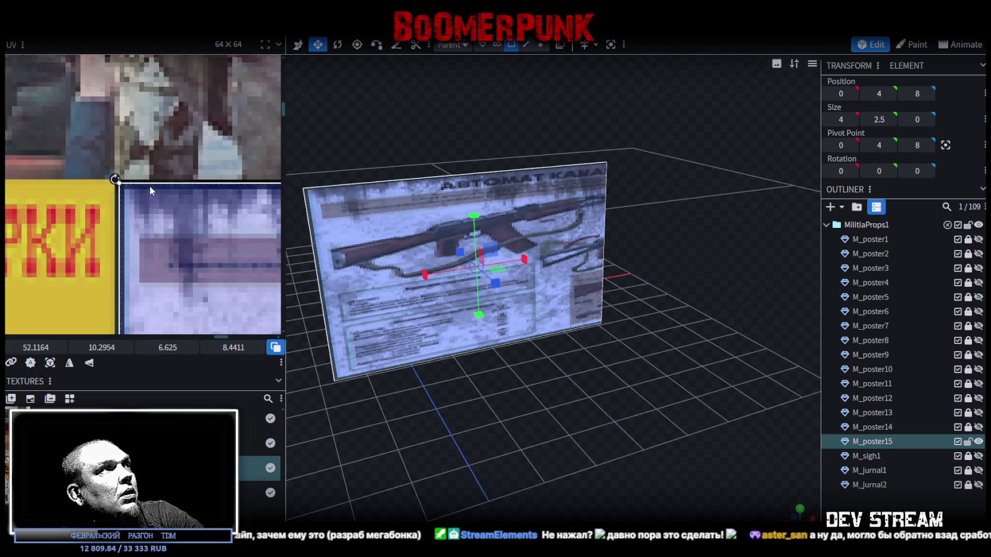
left_click_drag(138, 202, 139, 198)
scroll(143, 190, "down", 5)
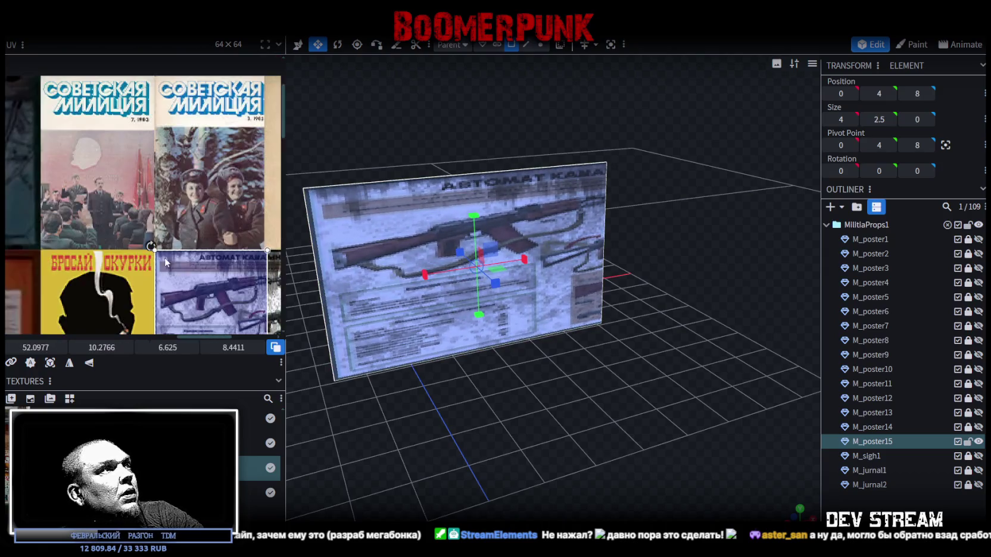
left_click(135, 215)
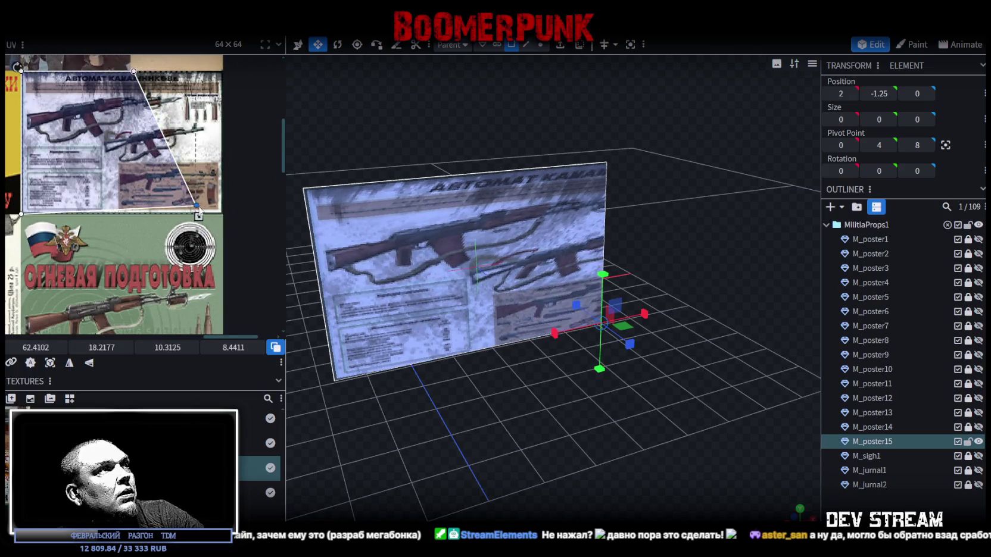
mouse_move(146, 221)
left_mouse_down()
mouse_move(221, 216)
mouse_move(275, 233)
left_mouse_up()
scroll(208, 206, "up", 5)
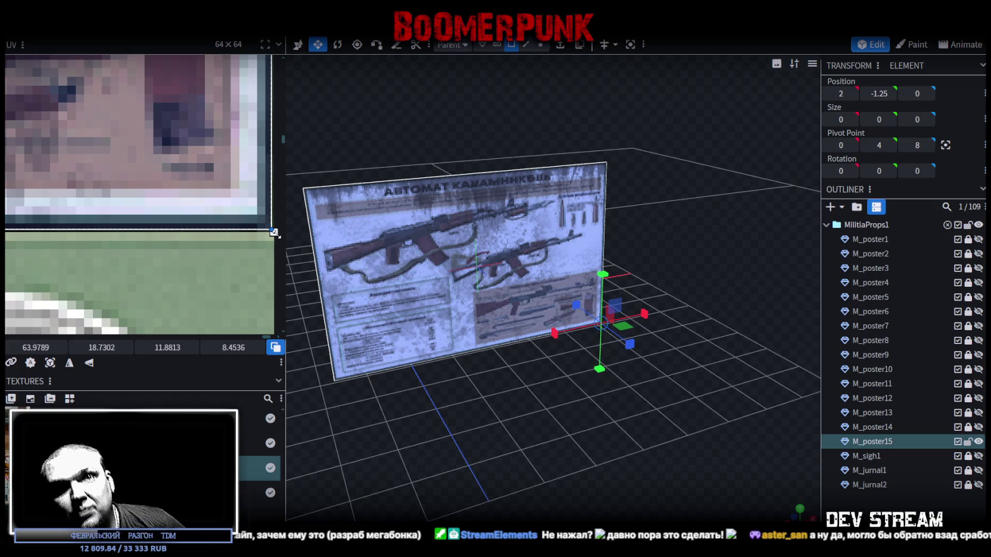
scroll(506, 411, "down", 3)
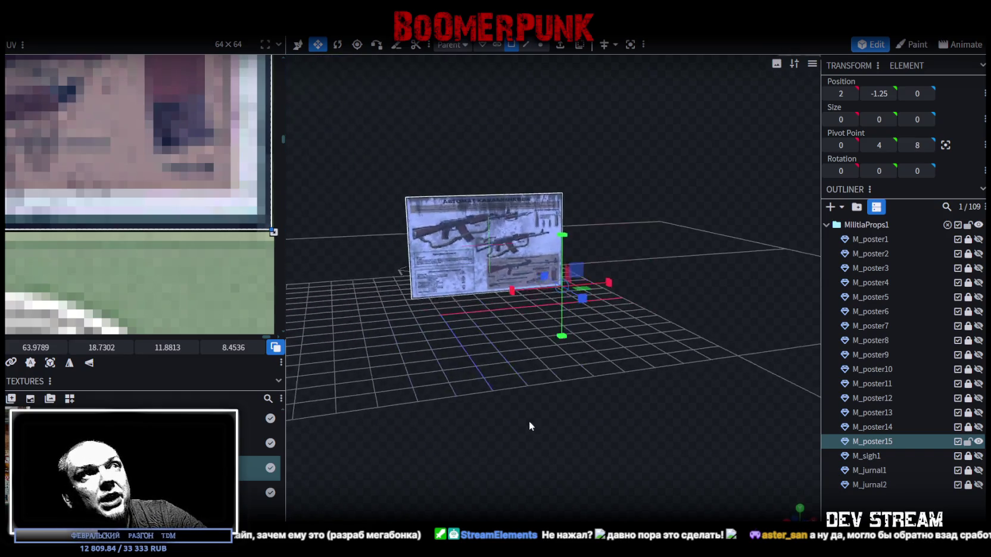
Step: Check the rifle poster plane and duplicate it as M_poster16
left_click(480, 227)
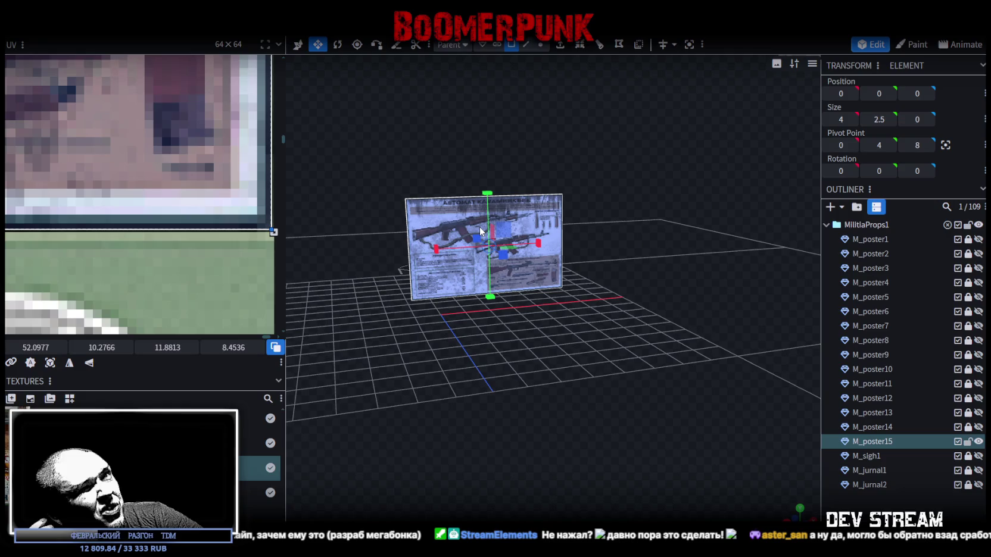
mouse_move(479, 227)
left_mouse_down()
mouse_move(638, 361)
mouse_move(580, 404)
mouse_move(598, 414)
mouse_move(622, 388)
left_mouse_up()
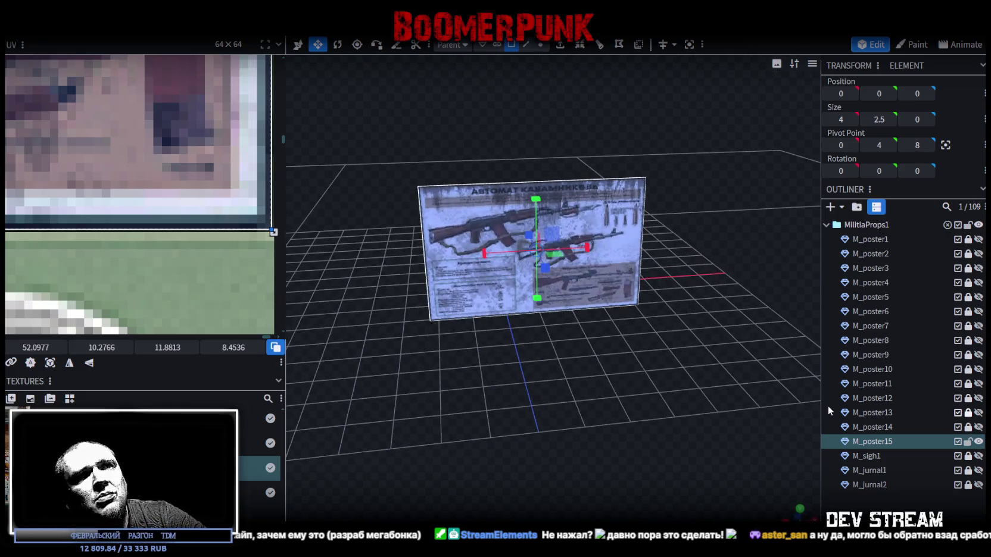
key("ctrl+d")
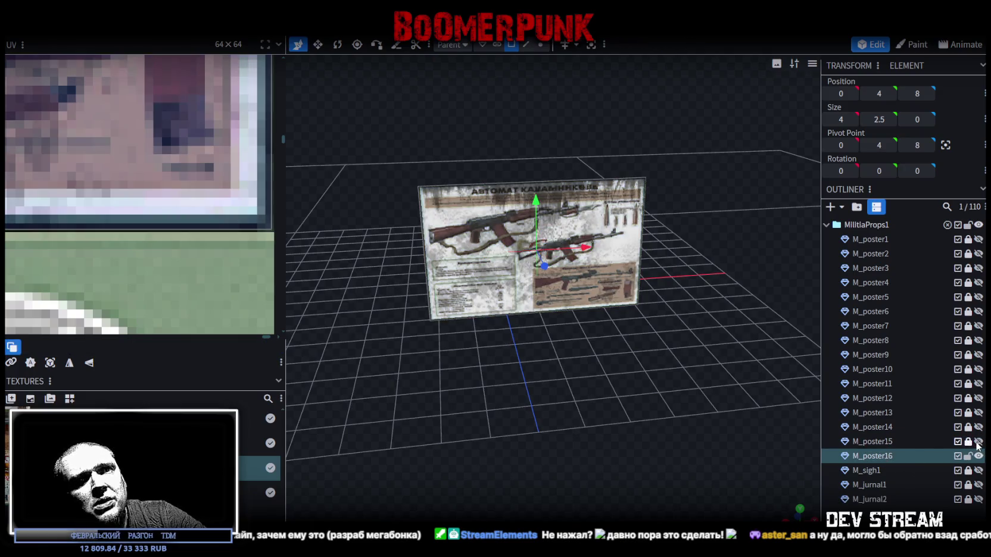
Step: Move M_poster16's UV box onto the 'ОГНЕВАЯ ПОДГОТОВКА' poster, trim its bottom, and duplicate the plane
scroll(172, 172, "down", 5)
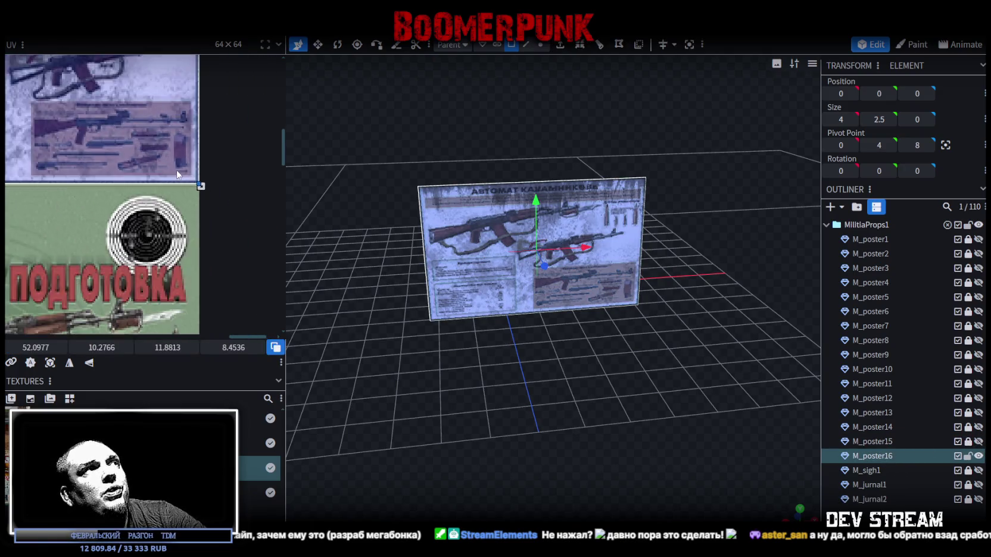
left_click_drag(169, 138, 172, 239)
scroll(172, 239, "up", 5)
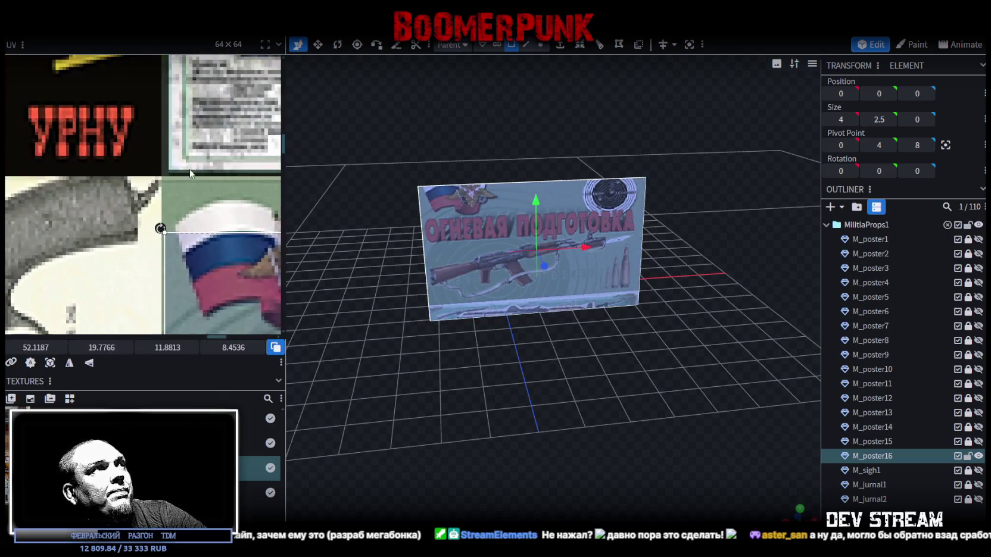
left_click_drag(168, 285, 167, 192)
scroll(163, 214, "down", 5)
scroll(154, 214, "up", 5)
scroll(191, 241, "up", 2)
left_click_drag(189, 225, 193, 218)
scroll(192, 218, "down", 6)
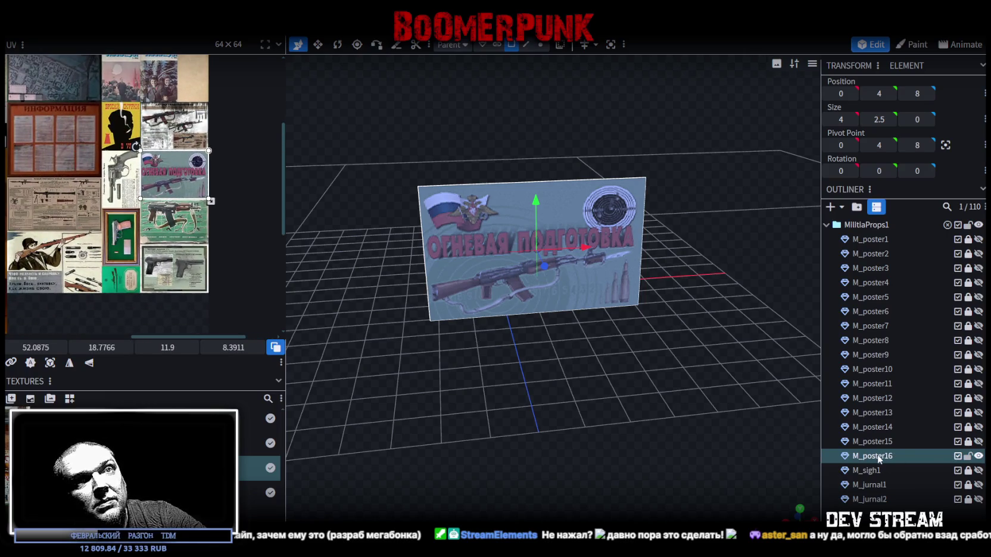
key("ctrl+d")
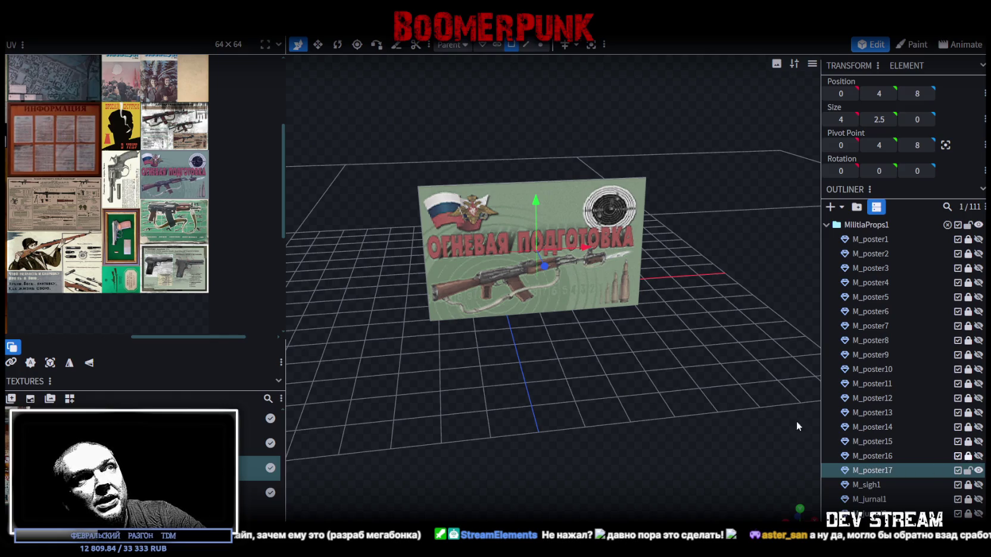
Step: Select the poster plane and move its UV box onto the green submachine-gun poster
left_click(530, 286)
scroll(154, 197, "up", 4)
mouse_move(96, 77)
left_mouse_down()
mouse_move(97, 223)
mouse_move(162, 213)
mouse_move(151, 184)
mouse_move(138, 183)
left_mouse_up()
scroll(97, 218, "up", 5)
scroll(136, 188, "down", 2)
scroll(117, 249, "down", 3)
Step: Trim the mapping's bottom edge to fit the poster, then duplicate the plane
scroll(185, 217, "up", 6)
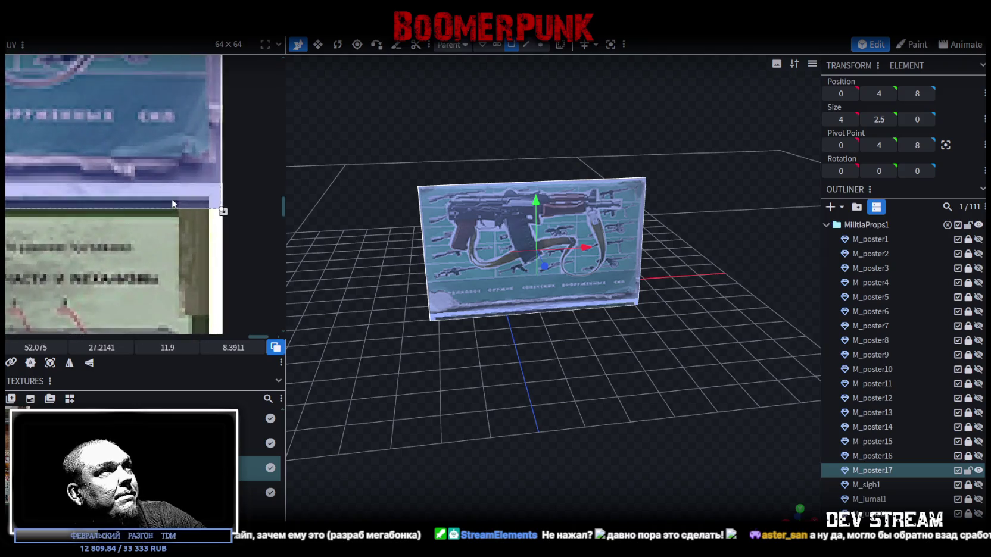
scroll(172, 201, "up", 2)
left_click_drag(250, 211, 250, 171)
scroll(184, 203, "down", 6)
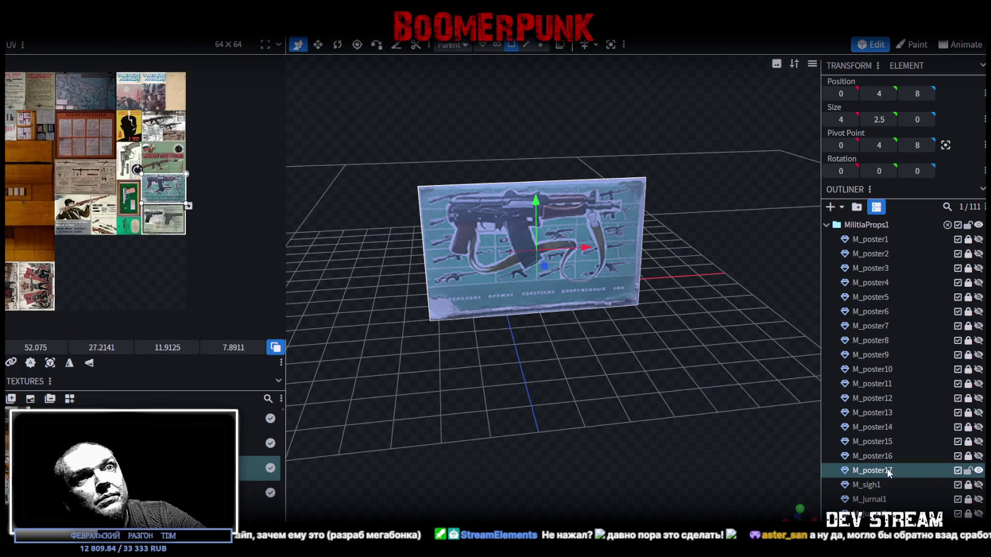
key("ctrl+d")
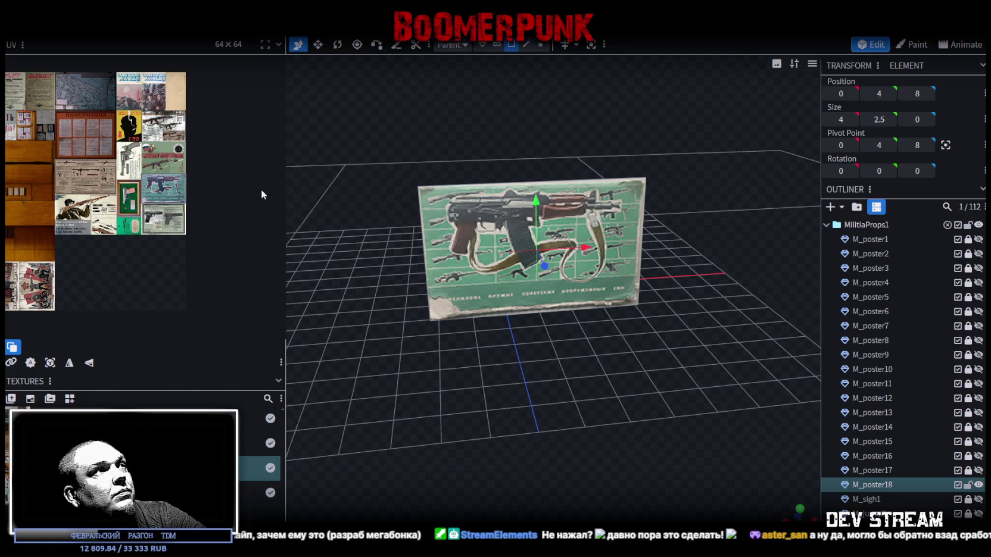
Step: Move the duplicate's UV box onto the two-pistol diagram poster
mouse_move(162, 189)
left_mouse_down()
mouse_move(169, 202)
mouse_move(134, 220)
left_mouse_up()
scroll(133, 221, "up", 5)
left_click_drag(170, 289, 179, 280)
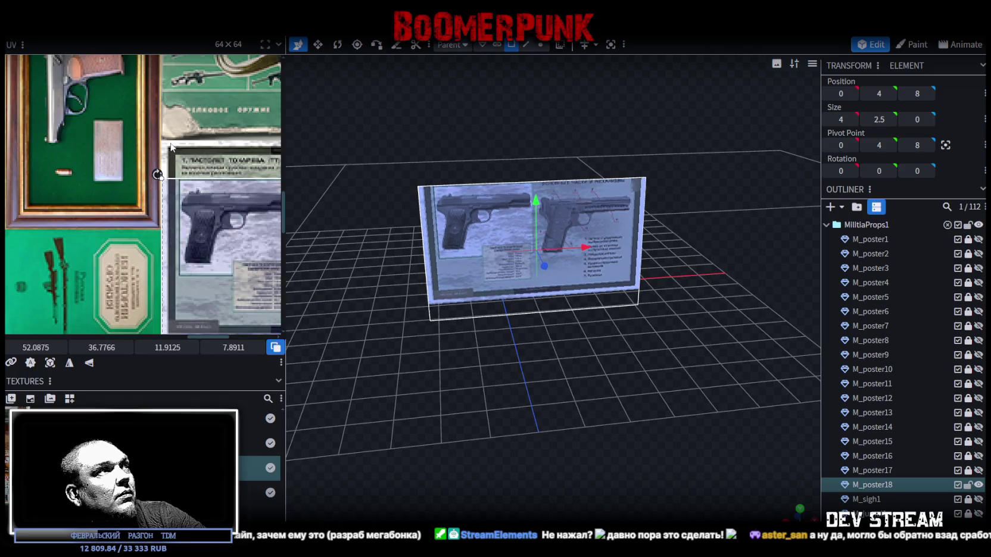
scroll(185, 285, "up", 2)
scroll(186, 280, "down", 3)
Step: Shift the mapping up to include the title, extend it to the poster's bottom, and duplicate the plane
left_click_drag(211, 155, 206, 147)
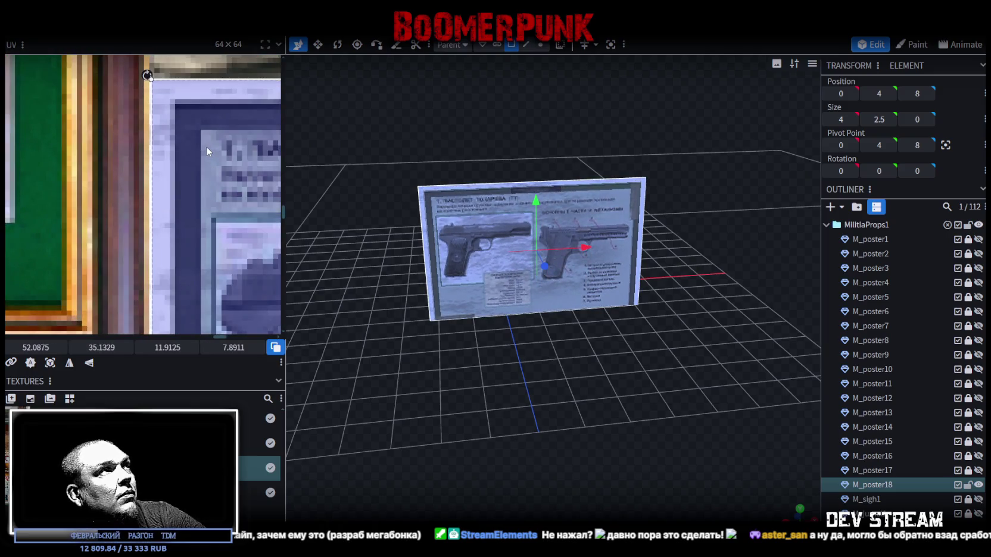
scroll(195, 212, "up", 1)
scroll(195, 212, "down", 2)
scroll(191, 219, "up", 5)
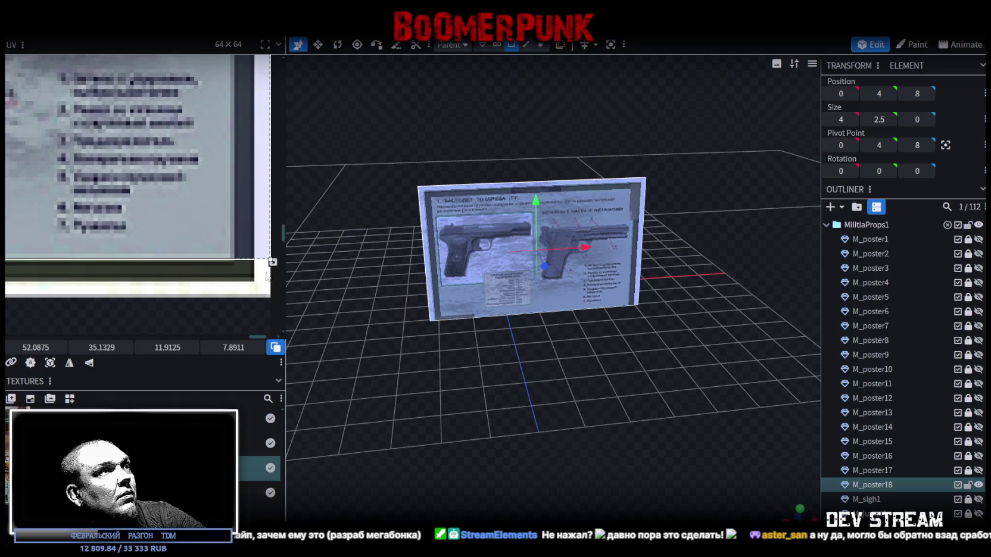
left_click_drag(273, 262, 271, 298)
scroll(215, 246, "down", 5)
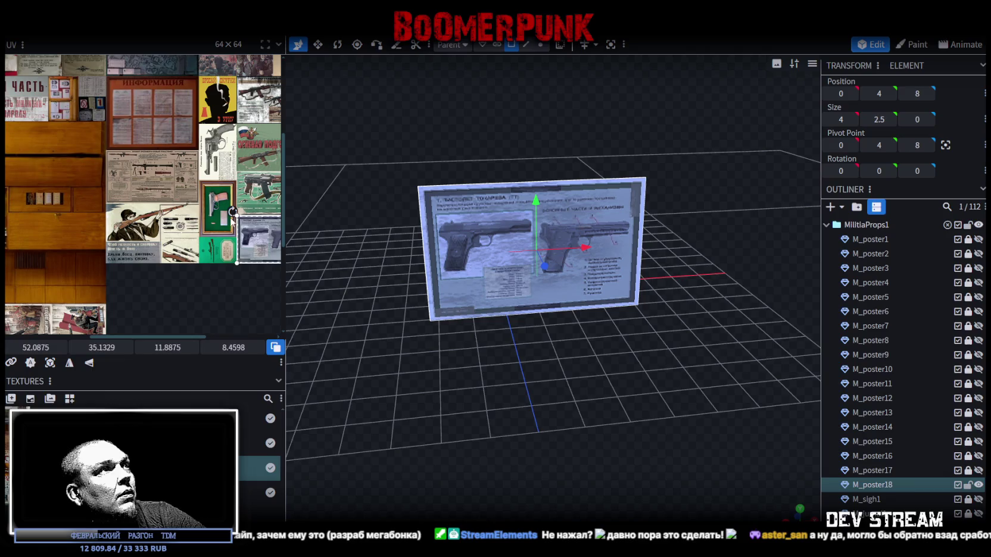
key("ctrl+d")
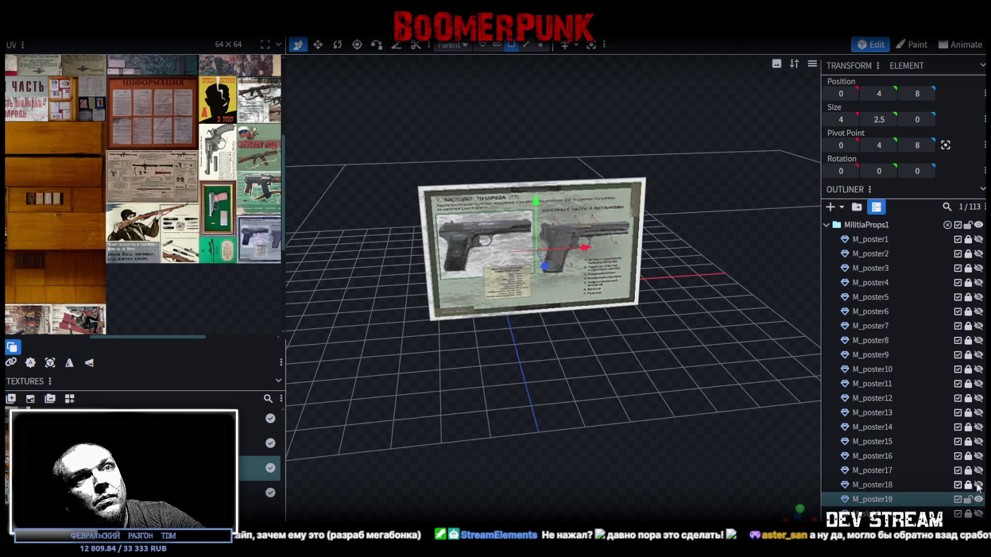
left_click(420, 216)
Step: Rotate the new plane's UV a quarter turn left and move it toward the revolver poster
left_click_drag(260, 240, 238, 184)
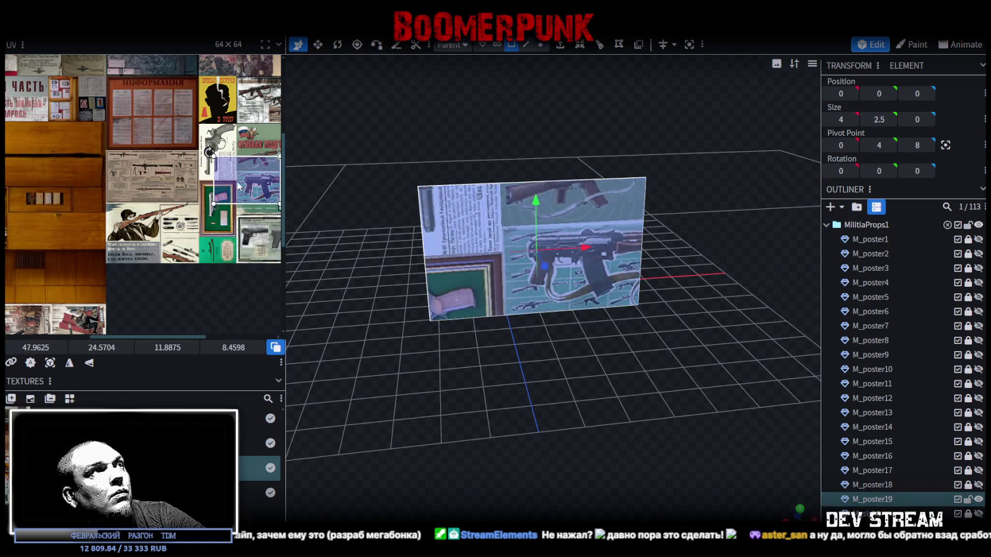
right_click(238, 183)
left_click(285, 351)
scroll(227, 149, "up", 2)
mouse_move(226, 154)
left_mouse_down()
mouse_move(212, 111)
mouse_move(191, 149)
left_mouse_up()
Step: Align and shrink the mapping to the revolver poster, then duplicate the plane
scroll(213, 110, "up", 3)
scroll(175, 274, "up", 3)
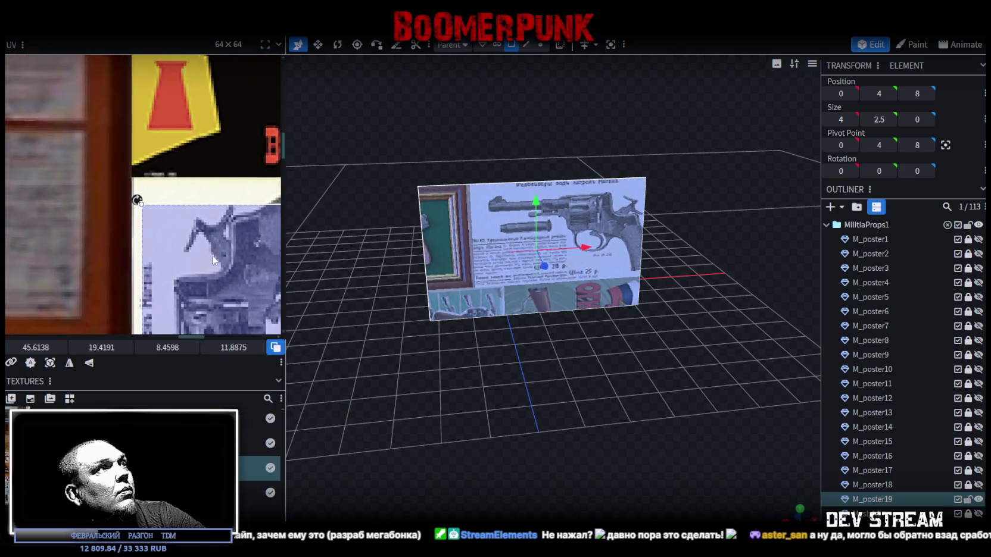
left_click_drag(175, 274, 151, 232)
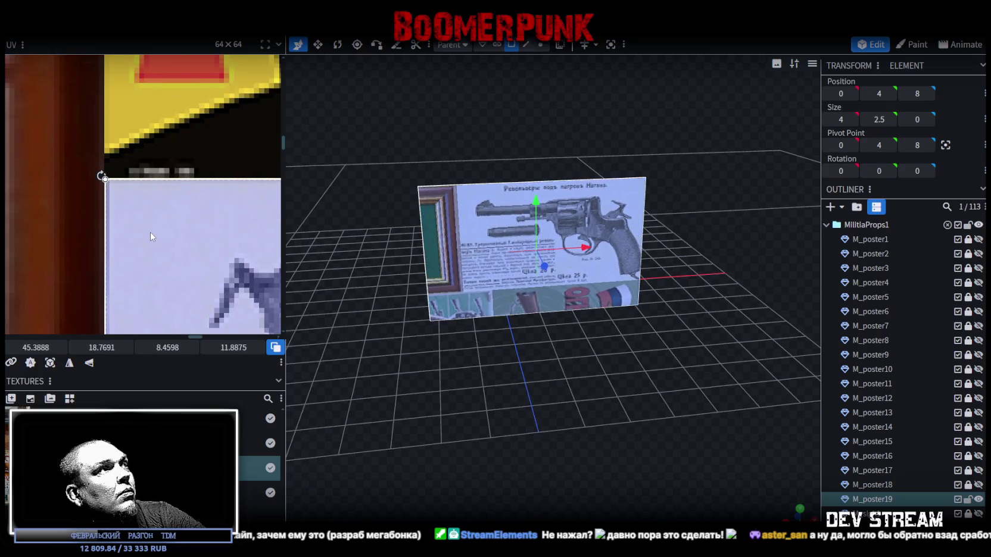
scroll(151, 235, "down", 5)
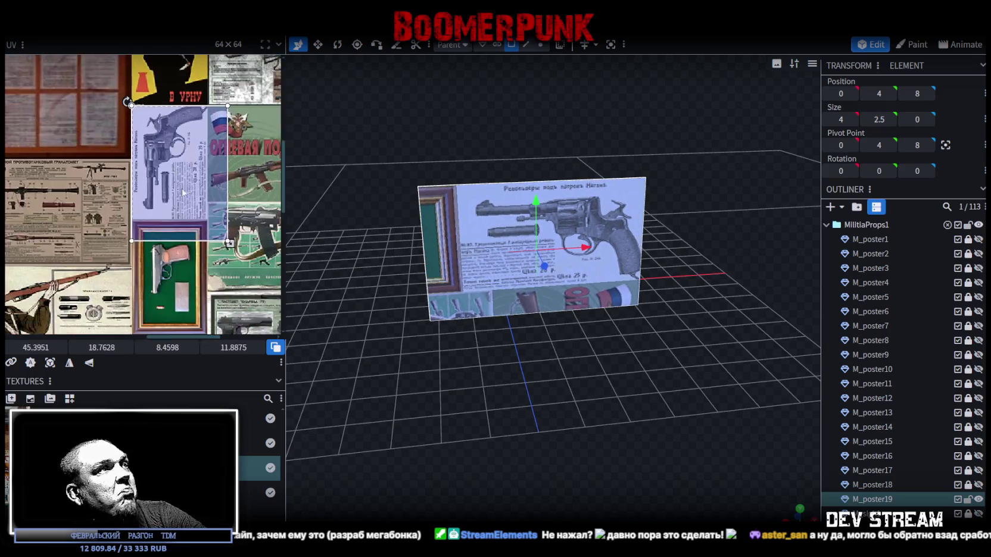
mouse_move(239, 235)
left_mouse_down()
mouse_move(188, 187)
mouse_move(165, 195)
mouse_move(175, 196)
left_mouse_up()
scroll(175, 194, "up", 3)
scroll(174, 196, "down", 6)
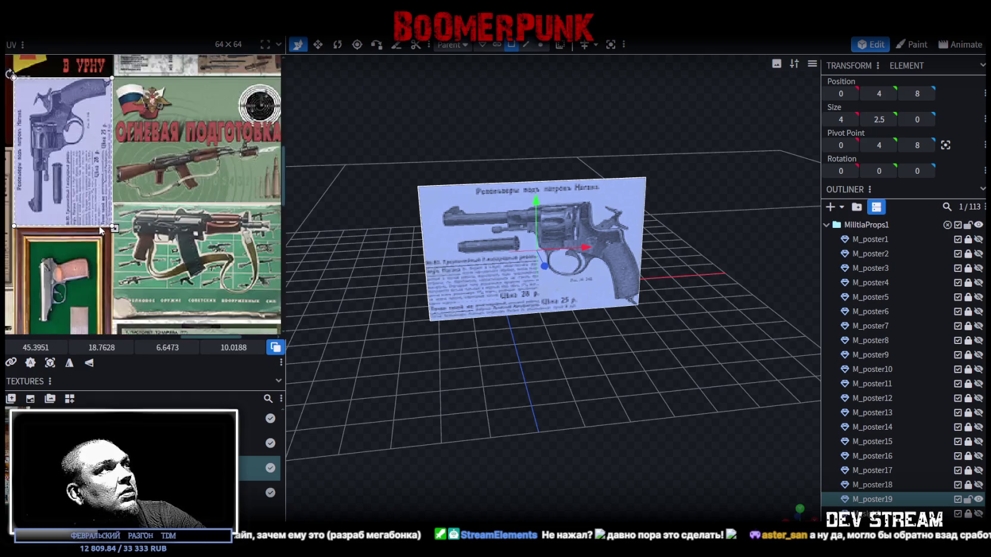
scroll(198, 190, "up", 3)
scroll(181, 200, "down", 3)
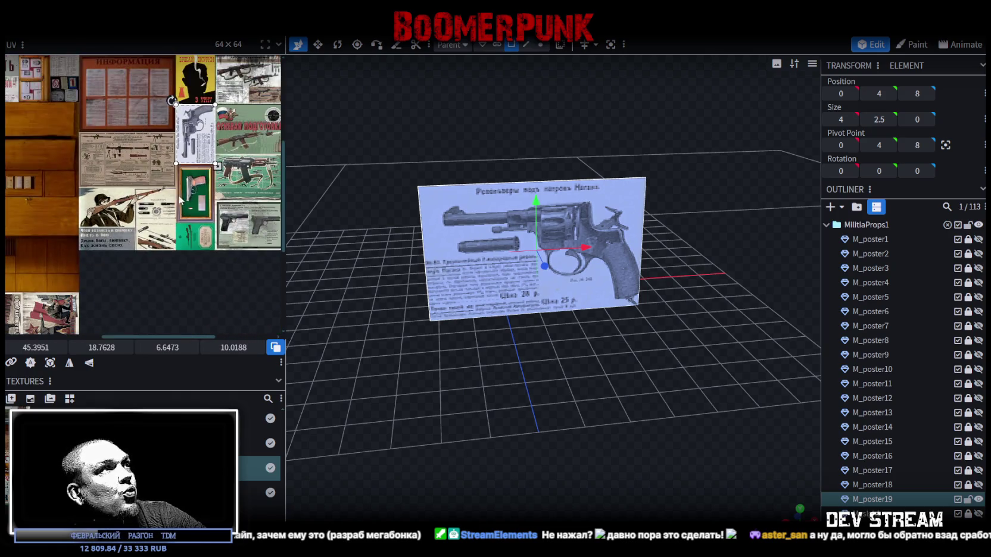
key("ctrl+d")
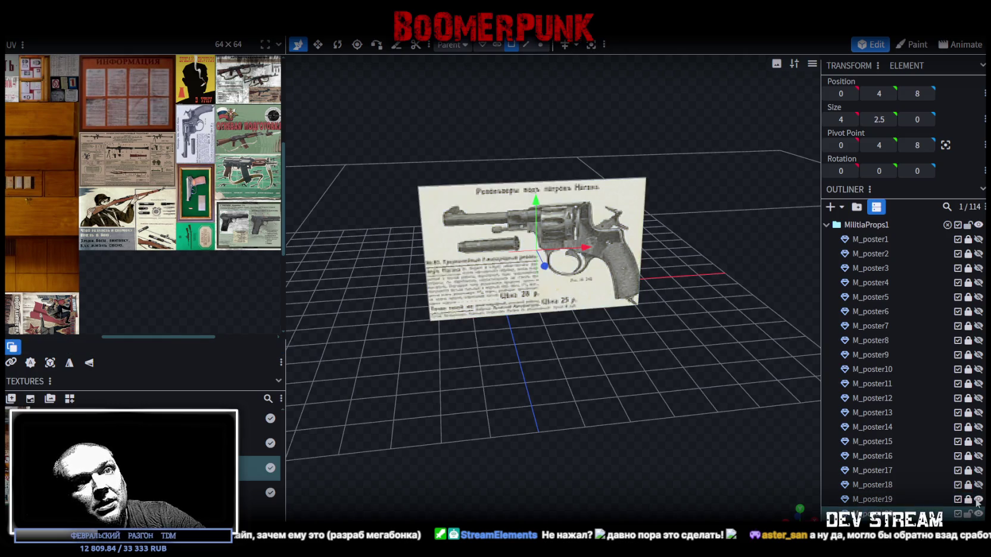
Step: Select the new plane's face, rotate its UV, and move it onto the grenade-launcher diagram
left_click(465, 244)
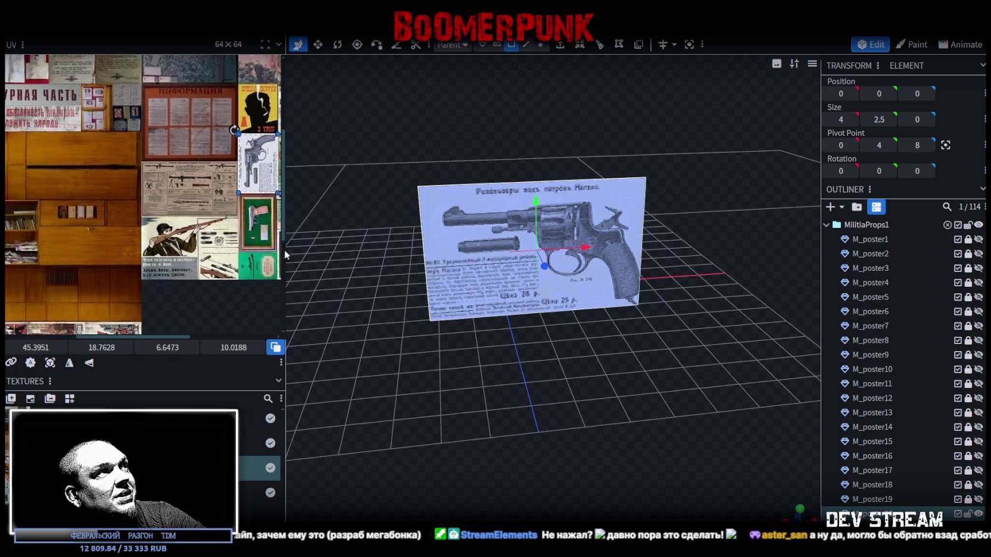
left_click_drag(254, 160, 158, 178)
right_click(158, 179)
left_click(196, 345)
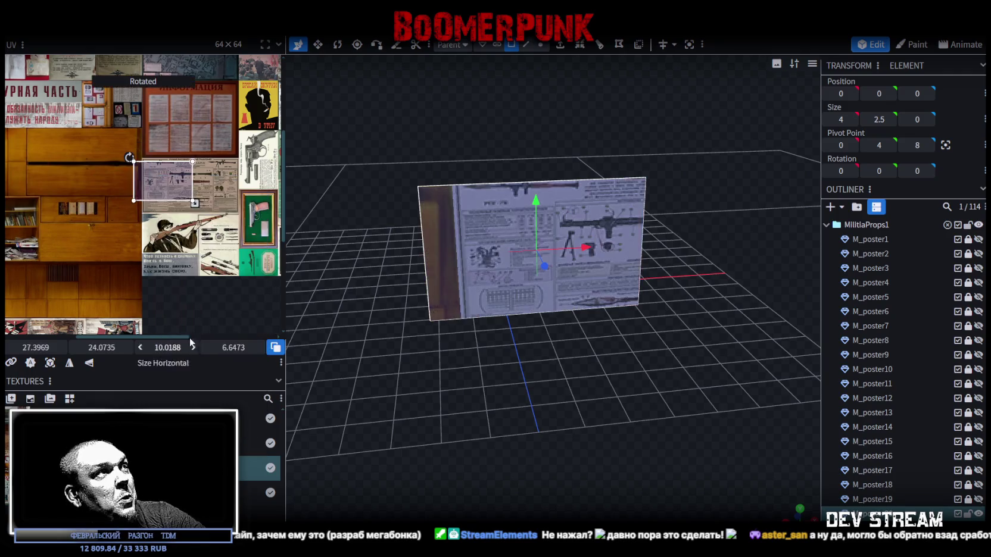
scroll(149, 174, "up", 4)
left_click_drag(99, 143, 172, 146)
Step: Align the mapping to the diagram's top-left, enlarge it to cover the diagram, and copy the plane
scroll(172, 146, "up", 5)
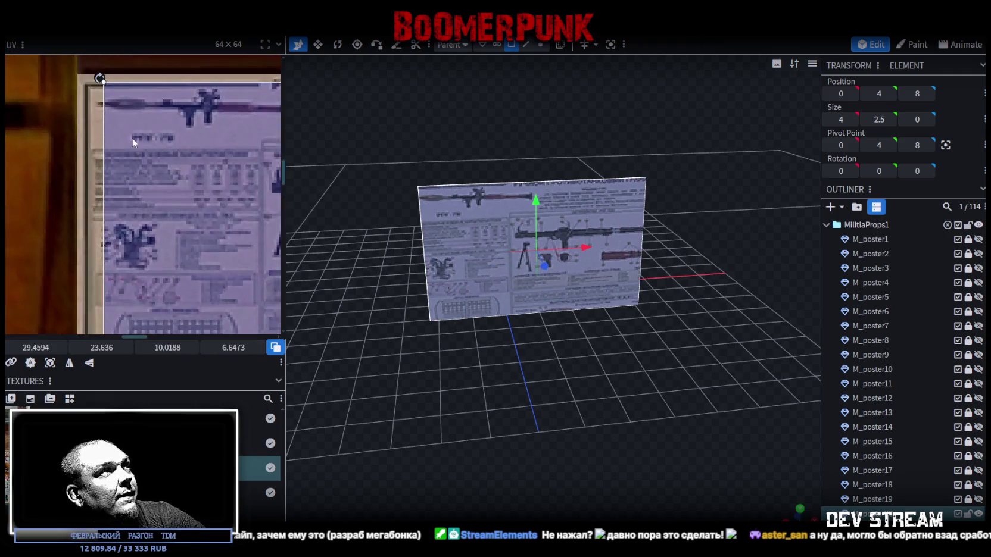
scroll(160, 195, "up", 3)
left_click_drag(160, 196, 70, 178)
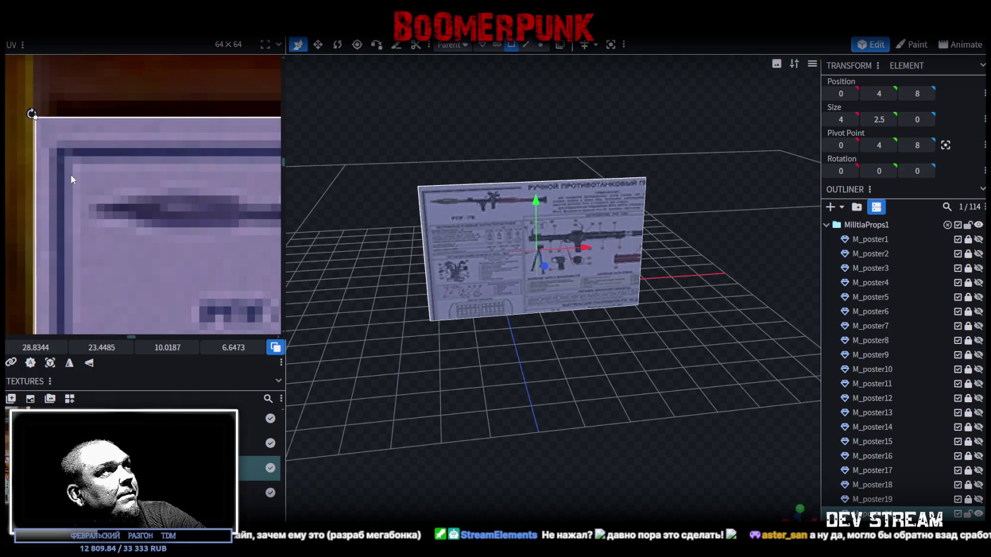
scroll(71, 174, "down", 8)
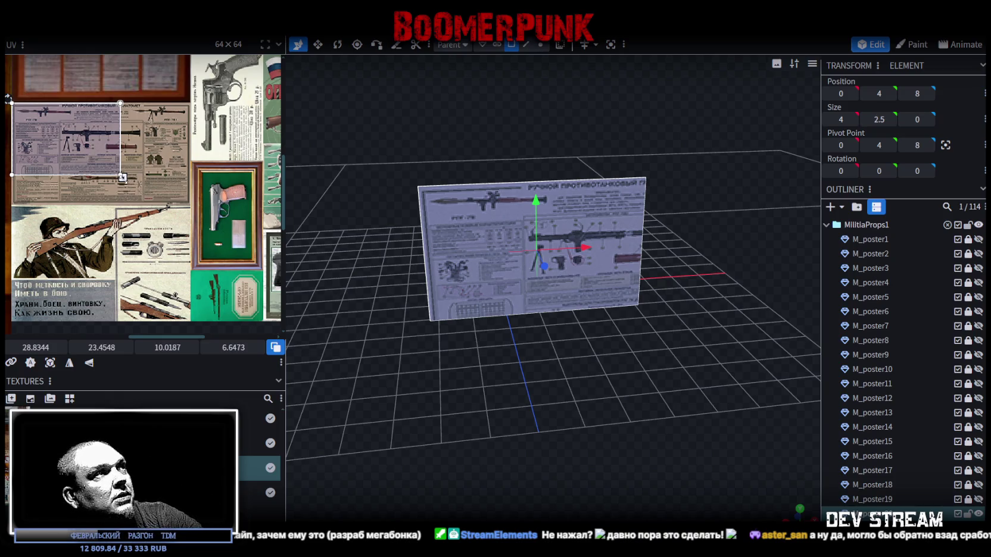
mouse_move(122, 177)
left_mouse_down()
mouse_move(179, 203)
mouse_move(249, 272)
left_mouse_up()
scroll(174, 184, "up", 5)
scroll(249, 271, "down", 5)
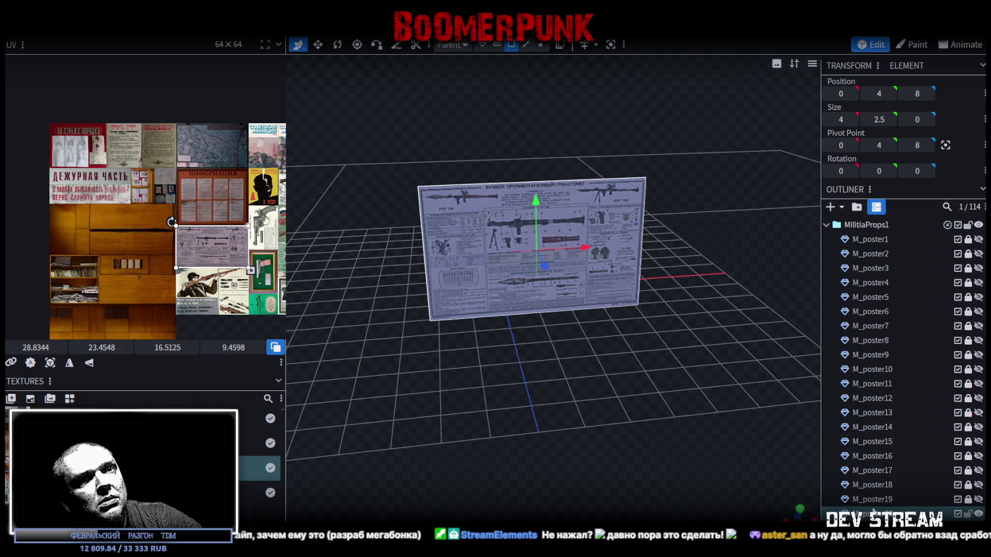
left_click(873, 513)
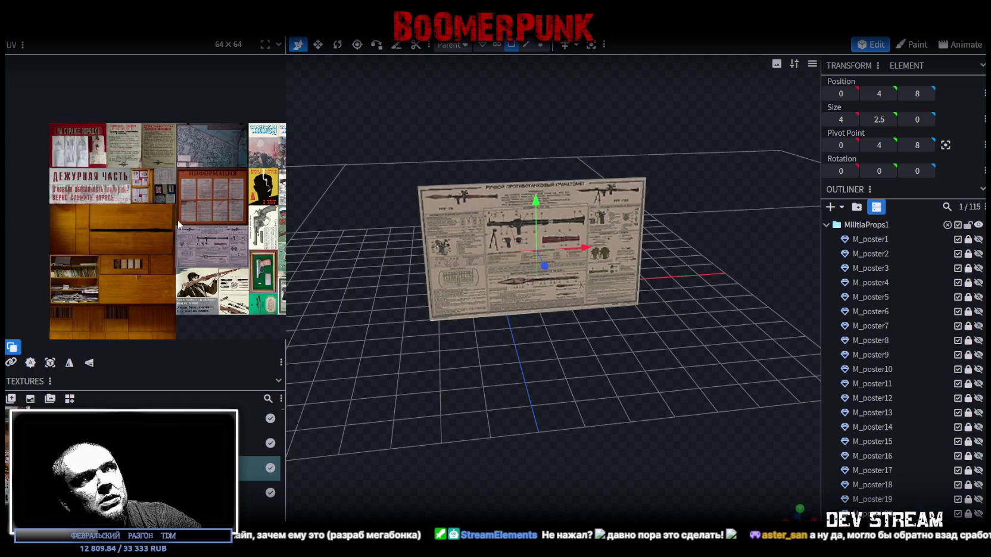
Step: Select the newest poster plane and align its UV's top-left with the rifle-soldier poster
scroll(179, 225, "up", 3)
left_click(576, 312)
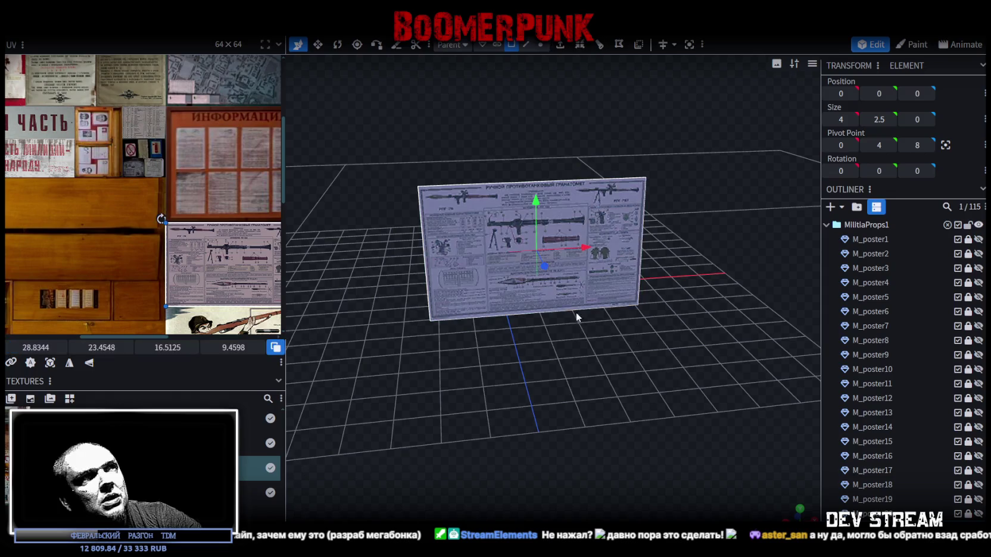
left_click_drag(206, 236, 210, 296)
left_click_drag(189, 158, 190, 197)
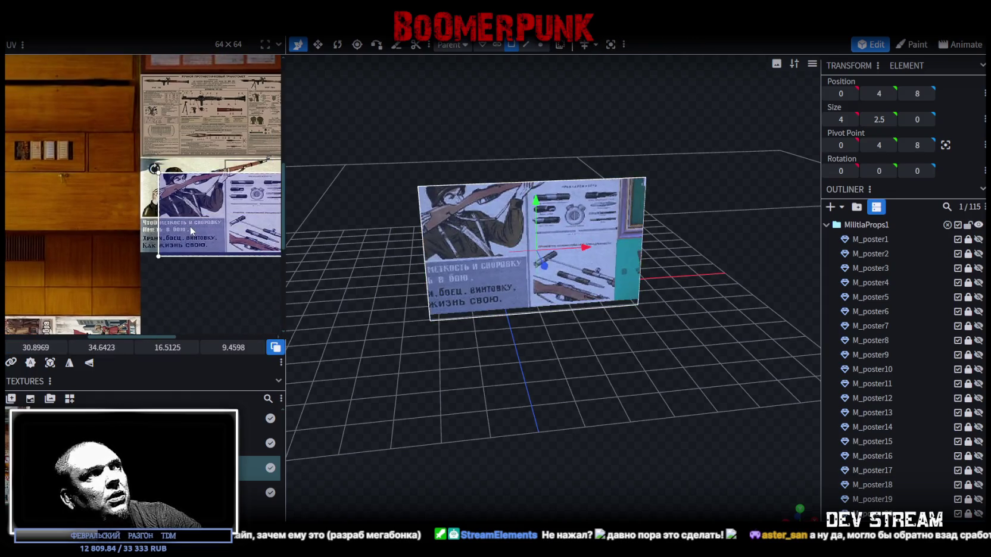
scroll(141, 134, "up", 2)
left_click_drag(141, 134, 109, 145)
scroll(109, 145, "up", 2)
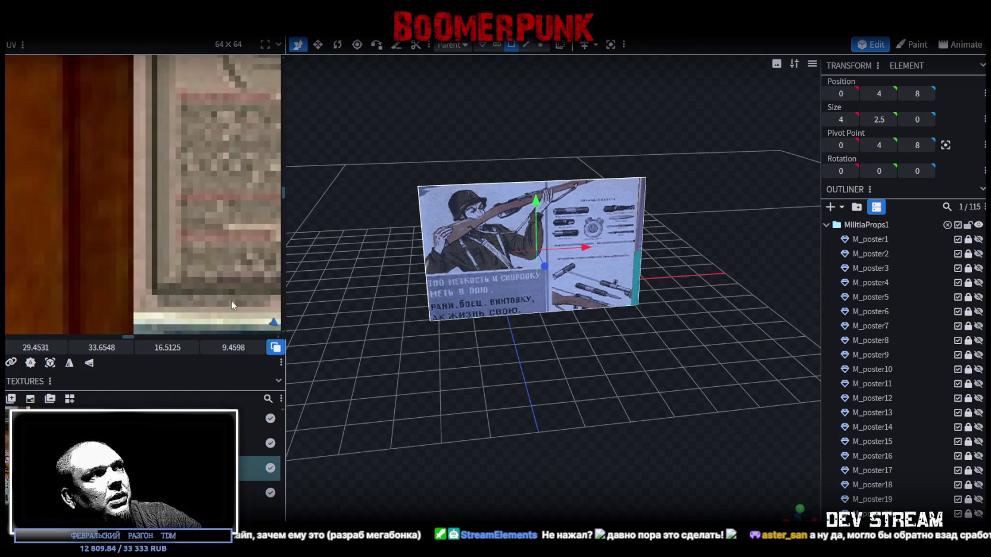
mouse_move(182, 271)
left_mouse_down()
mouse_move(117, 204)
mouse_move(139, 205)
mouse_move(130, 207)
left_mouse_up()
Step: Extend the mapped area down to include the poster's slogan
scroll(117, 201, "up", 2)
scroll(131, 208, "down", 2)
scroll(136, 206, "down", 3)
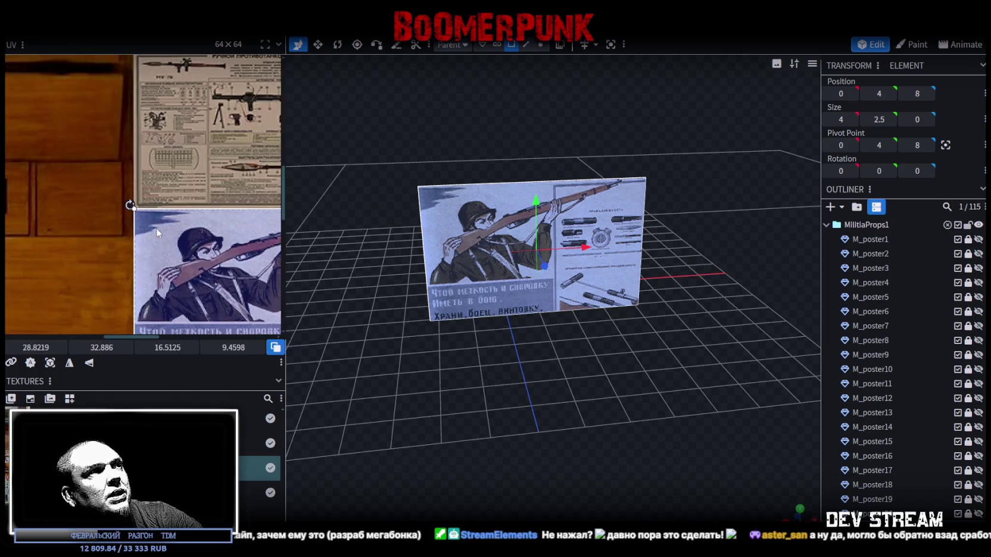
scroll(177, 251, "up", 4)
scroll(178, 251, "up", 2)
scroll(234, 174, "up", 2)
left_click_drag(201, 152, 205, 268)
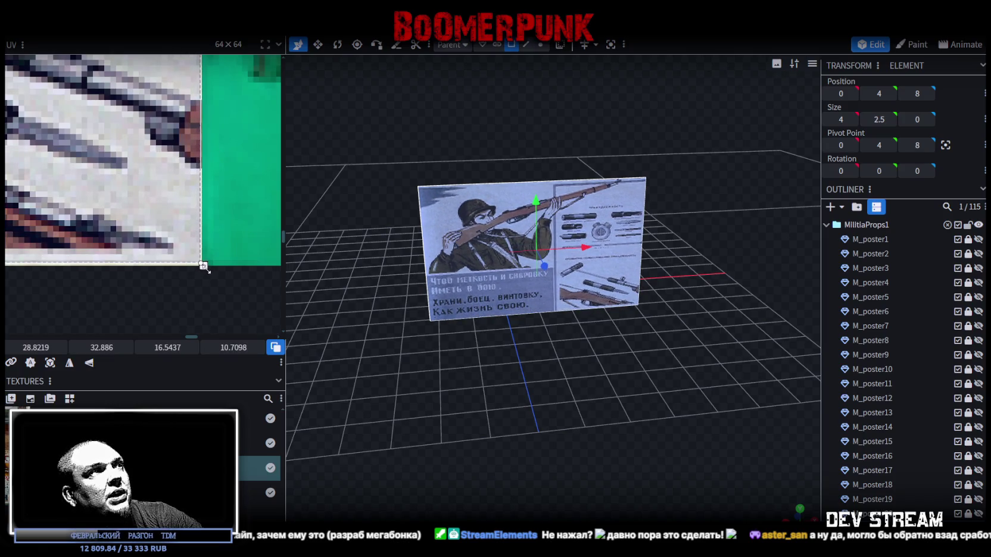
scroll(204, 268, "down", 5)
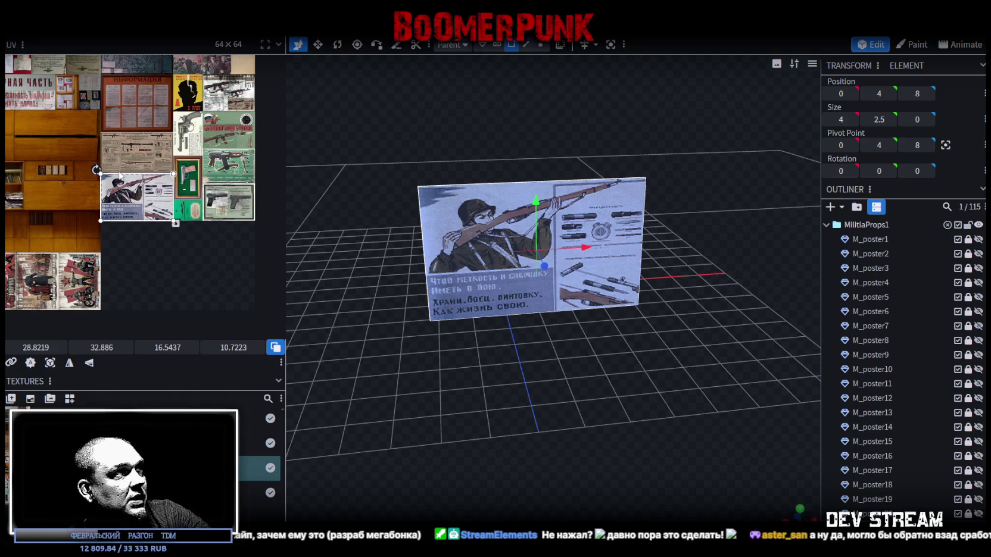
Step: Fine-tune the UV corner and check the rifle poster straight on in the viewport
scroll(121, 176, "up", 3)
scroll(201, 175, "up", 5)
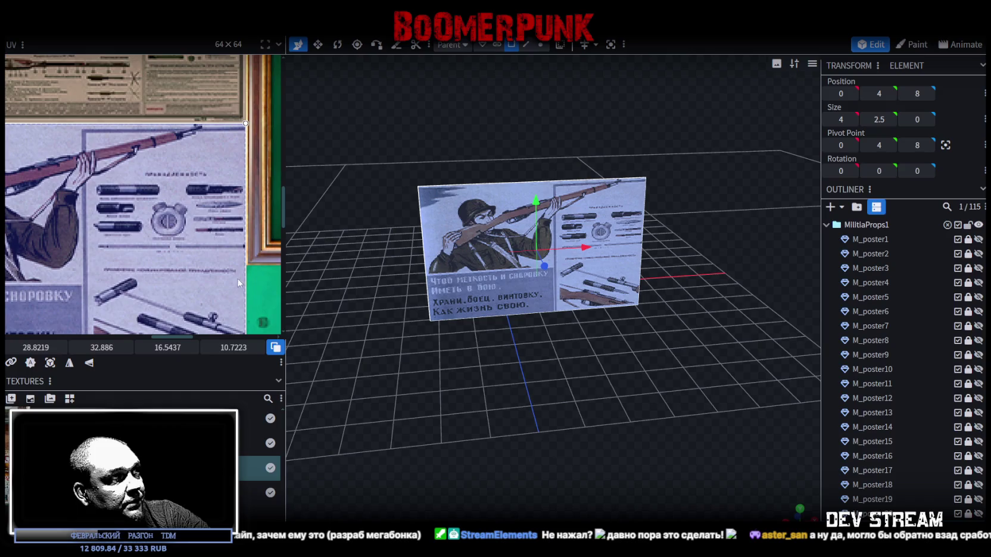
scroll(202, 239, "up", 2)
scroll(200, 241, "down", 1)
left_click_drag(200, 239, 199, 239)
scroll(137, 188, "down", 2)
scroll(137, 188, "down", 4)
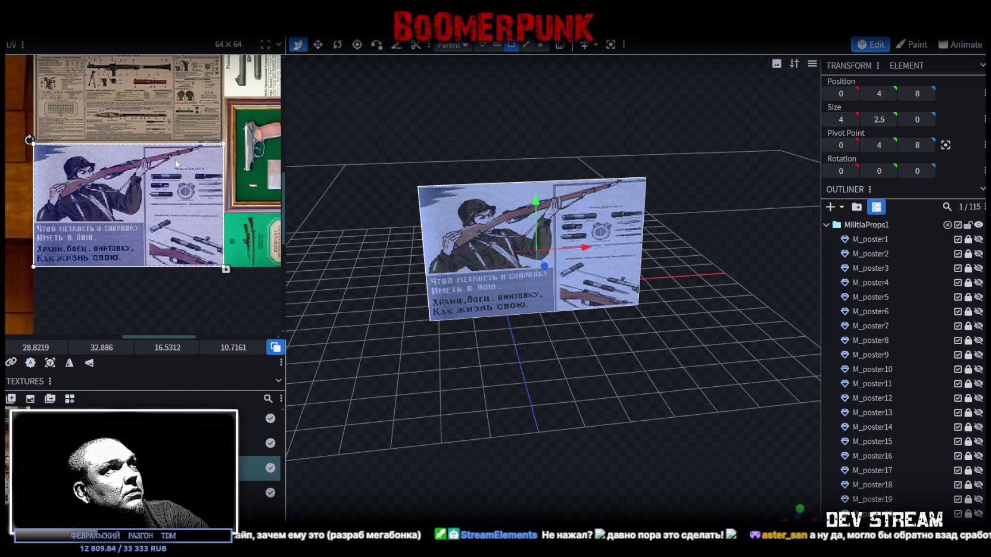
scroll(179, 167, "up", 4)
scroll(197, 179, "down", 5)
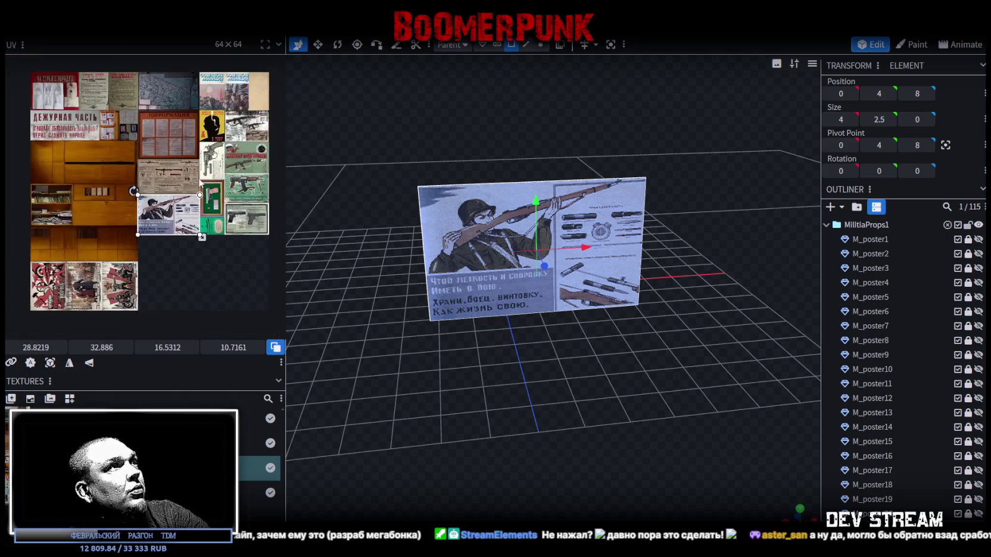
mouse_move(573, 322)
left_mouse_down()
mouse_move(555, 352)
mouse_move(552, 337)
mouse_move(563, 362)
left_mouse_up()
scroll(568, 373, "up", 5)
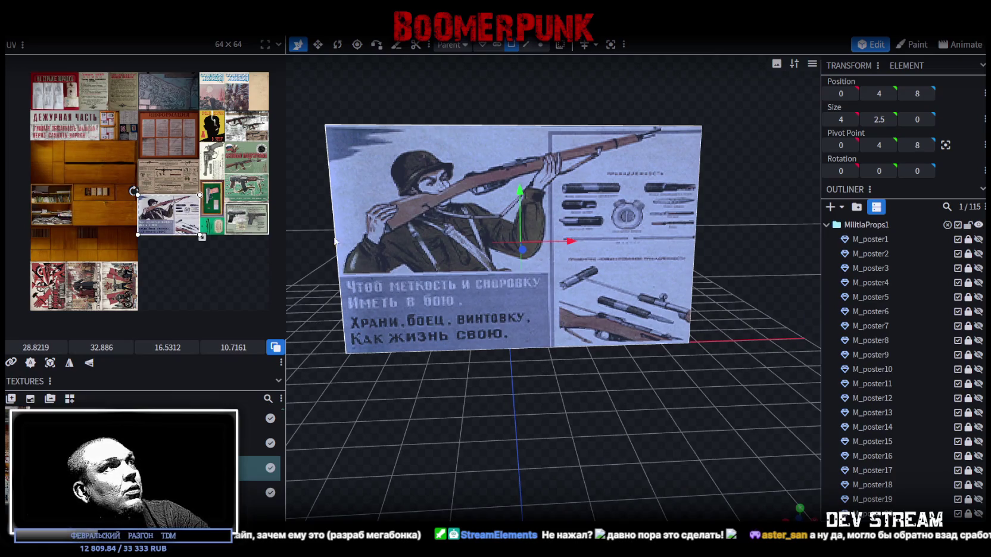
key("ctrl+z")
key("ctrl+z")
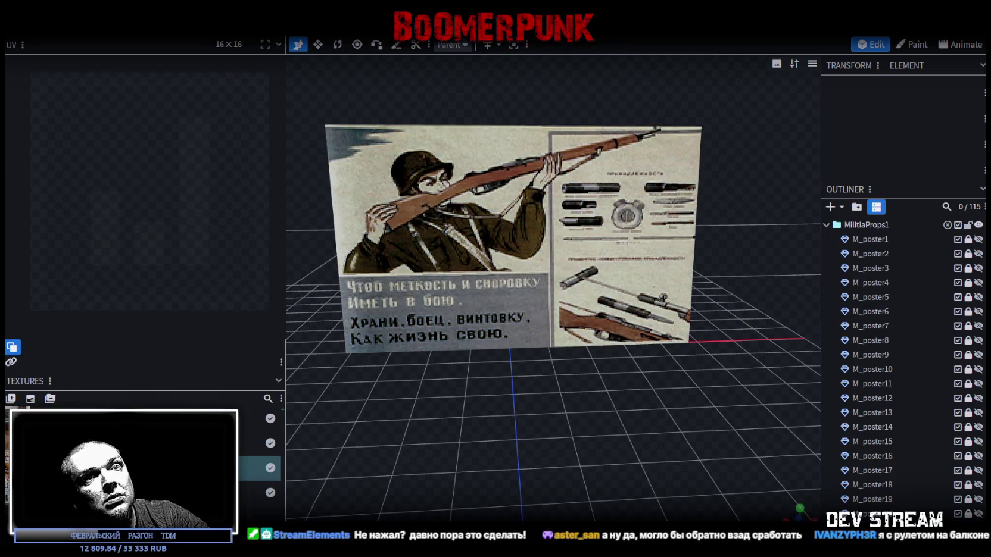
Step: Add the M_jurnal3 magazine copy, make it visible, and hide M_jurnal2
scroll(910, 484, "down", 4)
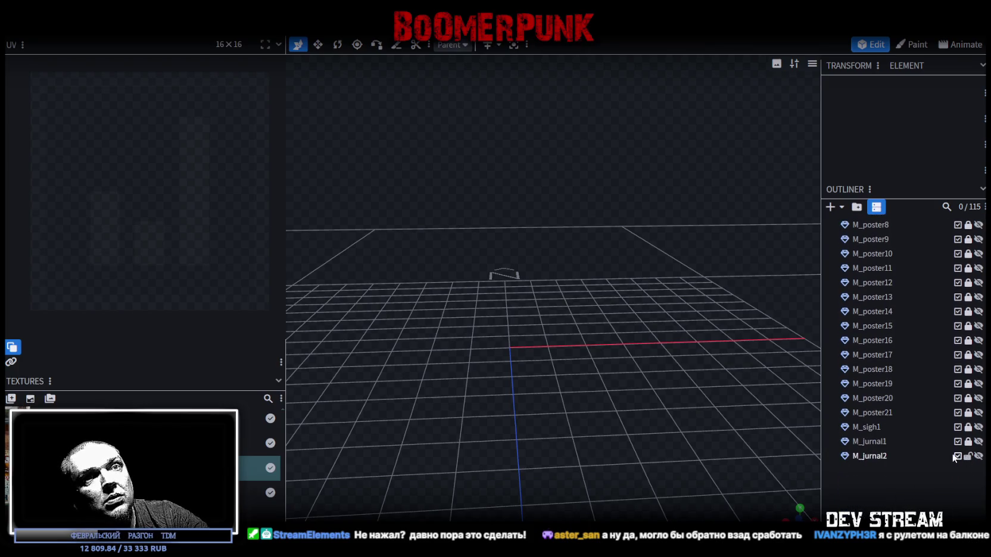
key("ctrl+y")
left_click(978, 457)
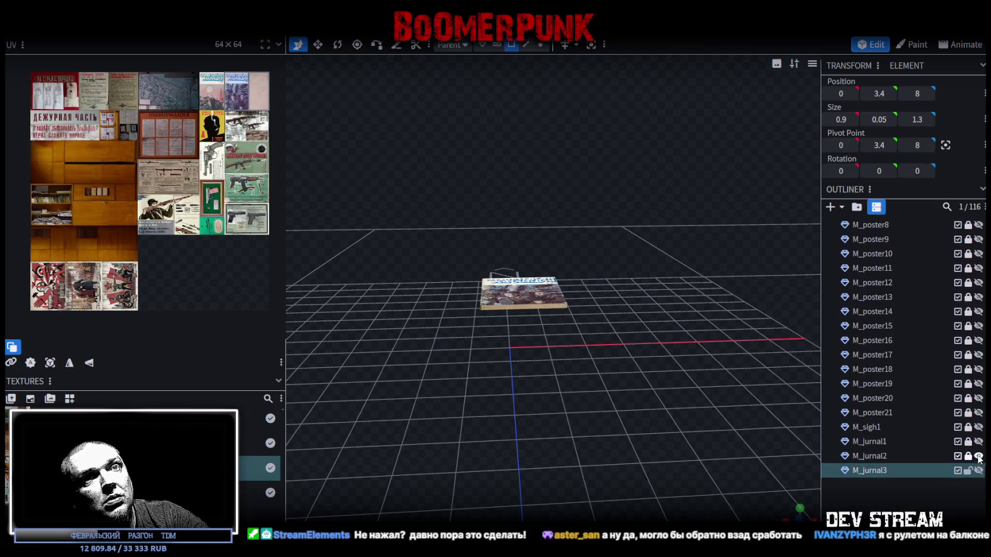
mouse_move(520, 298)
left_mouse_down()
mouse_move(582, 431)
mouse_move(842, 435)
left_mouse_up()
left_click(978, 471)
left_click(978, 457)
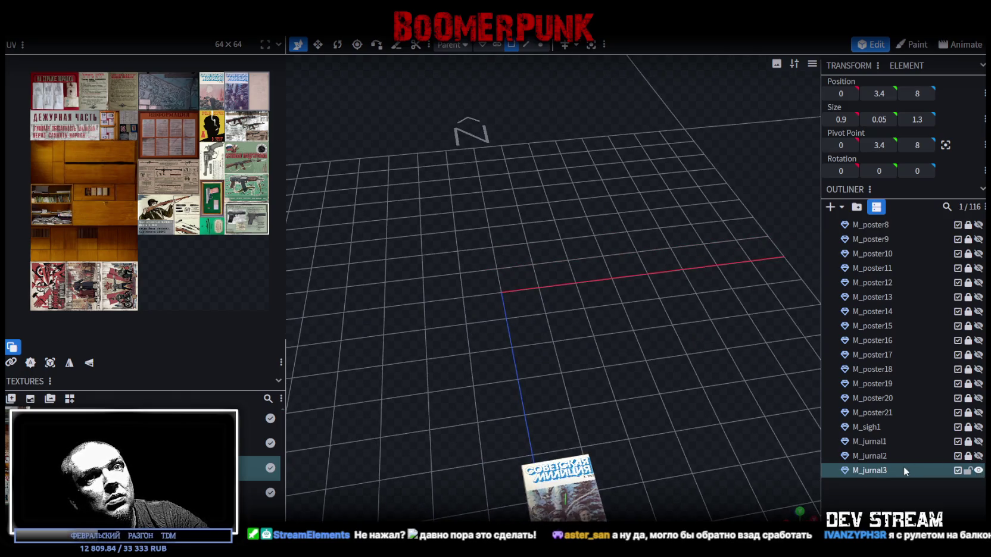
left_click_drag(655, 429, 599, 397)
Step: Select the magazine's cover face and try a thickness change, then undo it
left_click(540, 415)
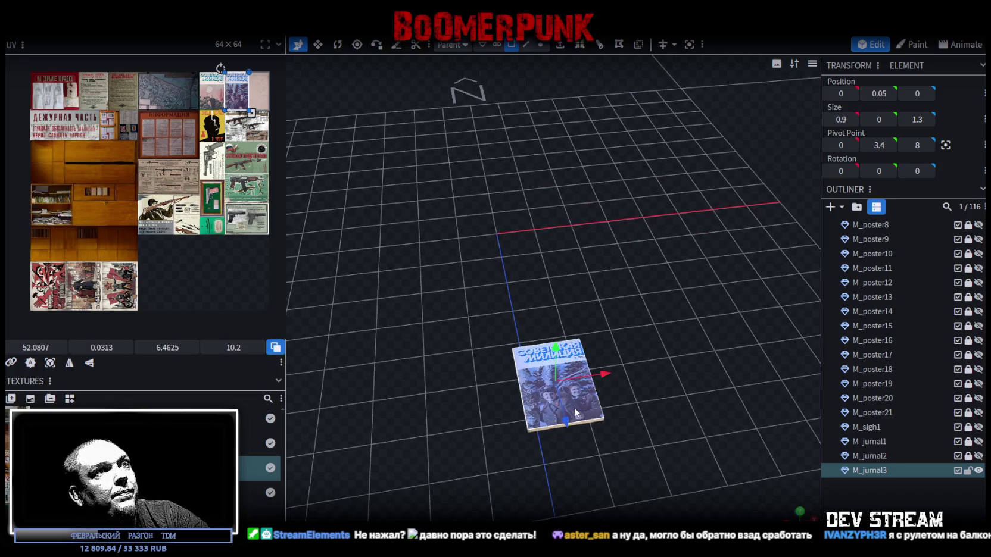
scroll(209, 148, "up", 1)
mouse_move(360, 238)
left_mouse_down()
mouse_move(438, 243)
mouse_move(445, 278)
mouse_move(444, 242)
mouse_move(446, 251)
left_mouse_up()
mouse_move(494, 343)
left_mouse_down()
mouse_move(473, 265)
mouse_move(474, 360)
mouse_move(495, 414)
mouse_move(541, 439)
left_mouse_up()
scroll(541, 439, "up", 5)
scroll(539, 439, "down", 3)
key("ctrl+z")
Step: Try shortening and thickening the magazine, reverting to its original size
key("v")
left_click_drag(639, 314, 633, 311)
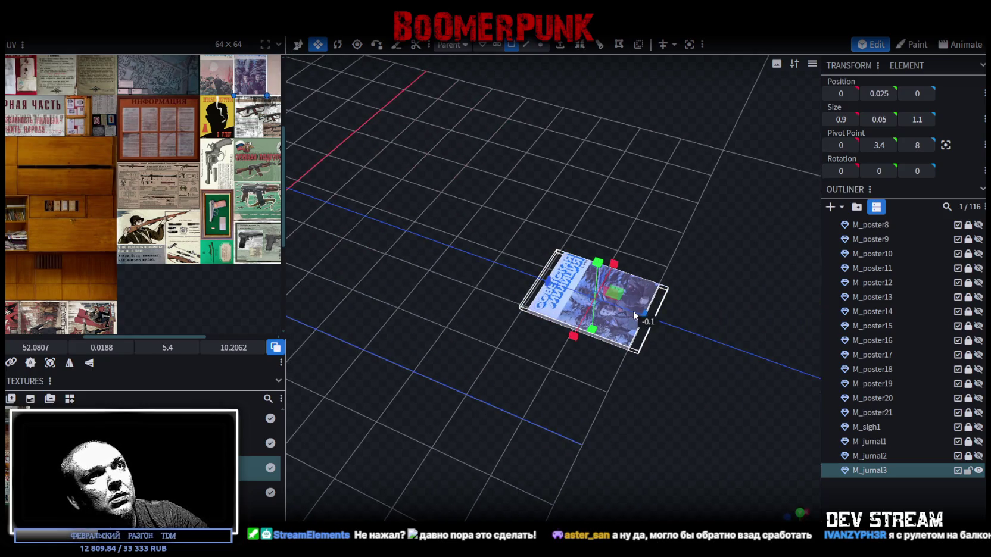
mouse_move(689, 397)
left_mouse_down()
mouse_move(579, 443)
mouse_move(603, 424)
mouse_move(569, 428)
mouse_move(623, 359)
mouse_move(600, 262)
left_mouse_up()
key("ctrl+z")
key("ctrl+z")
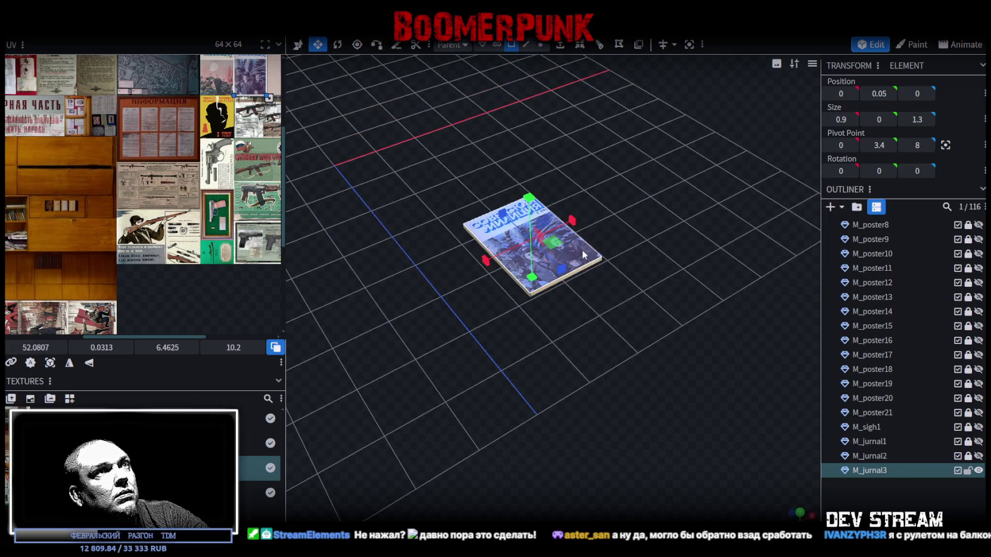
mouse_move(627, 309)
left_mouse_down()
mouse_move(576, 273)
mouse_move(642, 335)
mouse_move(580, 184)
mouse_move(637, 387)
mouse_move(619, 363)
left_mouse_up()
key("ctrl+y")
scroll(226, 192, "down", 3)
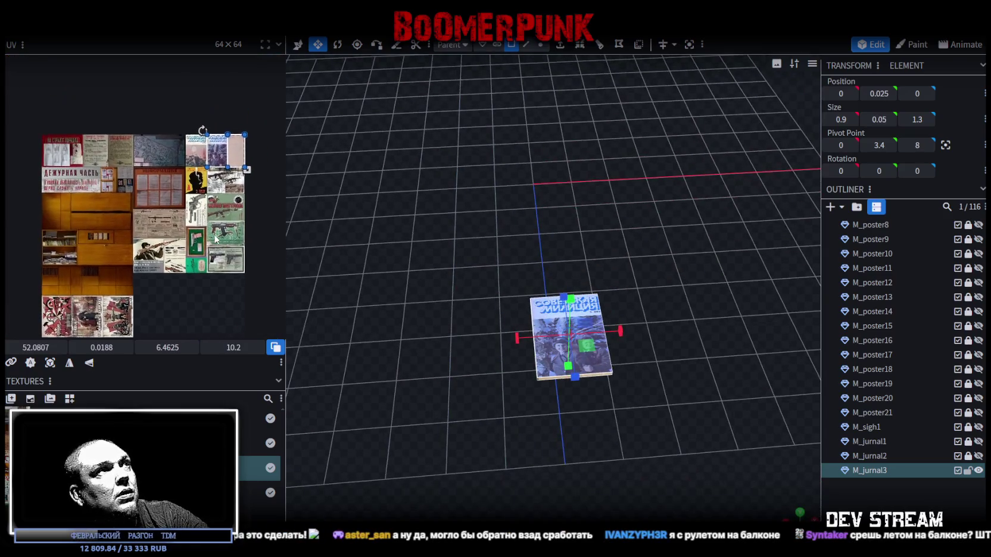
Step: Move the cover face's UV onto the lower-left rifle poster and rotate it 90 degrees
left_click_drag(219, 150, 185, 268)
scroll(186, 268, "up", 5)
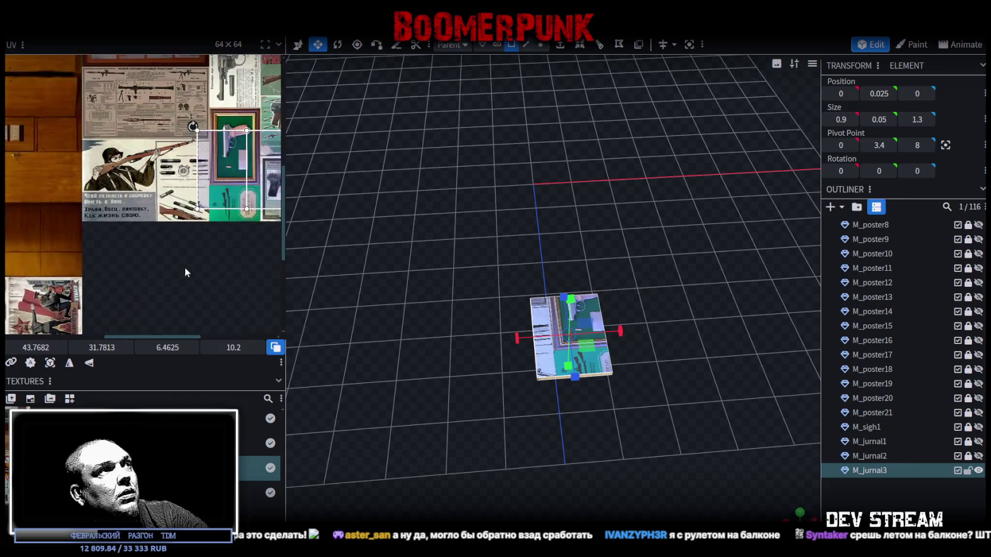
mouse_move(98, 158)
left_mouse_down()
mouse_move(92, 227)
mouse_move(134, 239)
mouse_move(114, 240)
left_mouse_up()
right_click(114, 238)
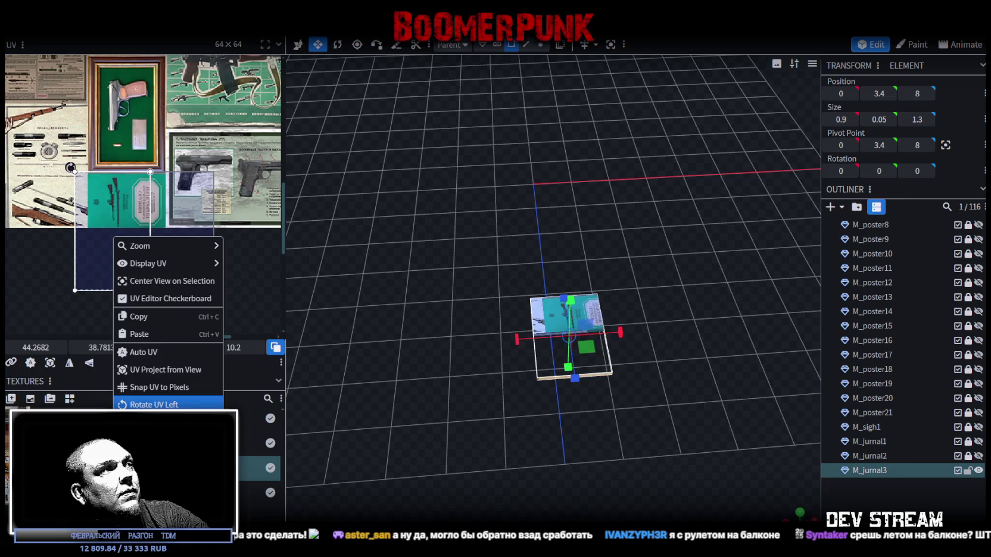
left_click(143, 403)
mouse_move(56, 189)
left_mouse_down()
mouse_move(95, 177)
mouse_move(125, 197)
mouse_move(105, 176)
mouse_move(153, 245)
mouse_move(141, 269)
left_mouse_up()
Step: Shrink and nudge the rotated UV area to fit the teal rifle-manual cover
scroll(98, 185, "up", 3)
scroll(104, 177, "up", 3)
scroll(104, 177, "up", 2)
scroll(125, 233, "down", 2)
scroll(124, 229, "down", 3)
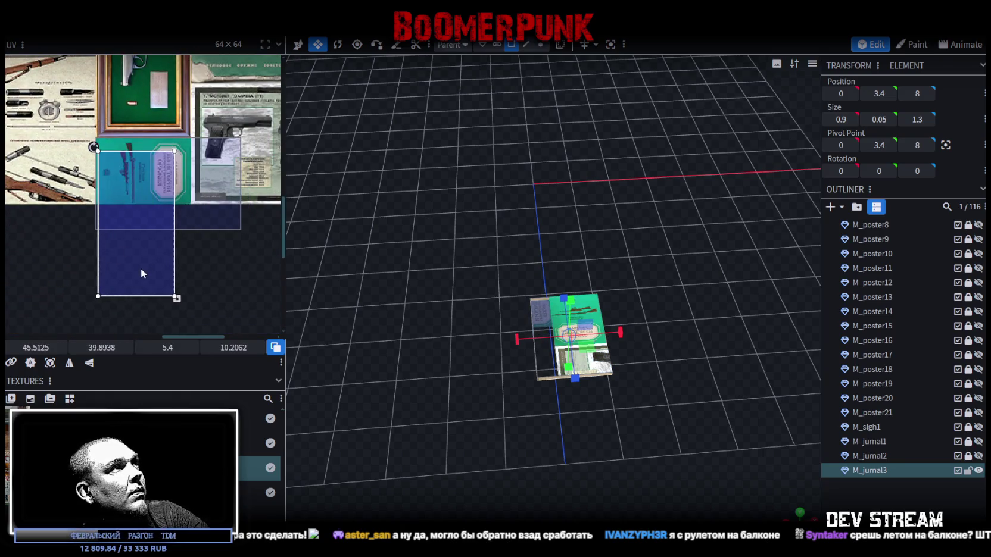
left_click_drag(177, 298, 119, 244)
scroll(86, 166, "up", 3)
left_click_drag(148, 189, 147, 200)
scroll(155, 207, "down", 2)
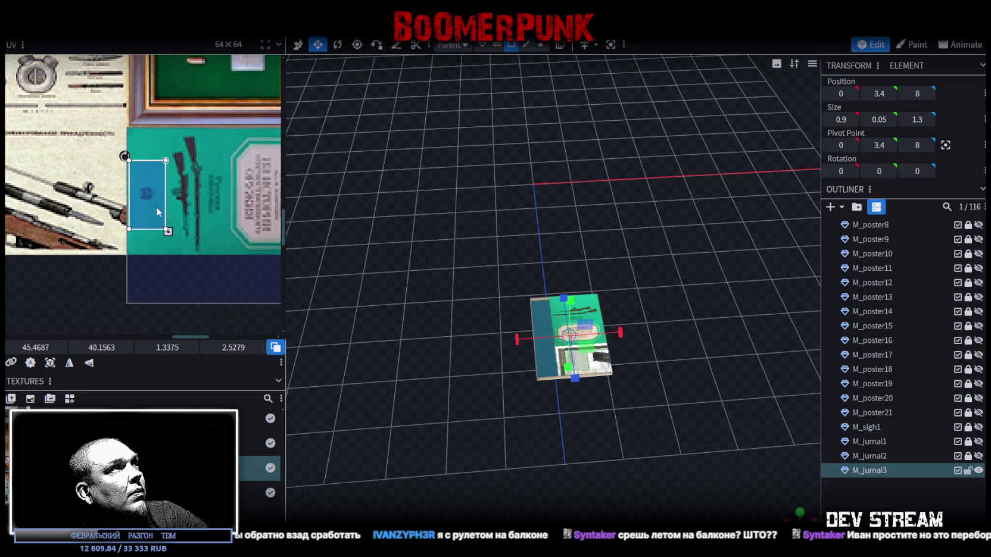
scroll(192, 220, "right", 2)
scroll(179, 238, "right", 3)
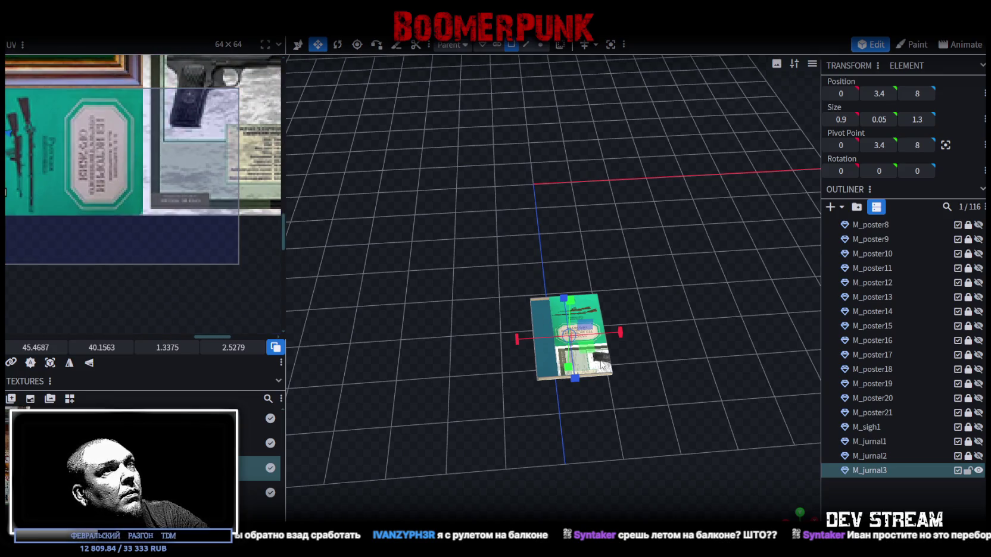
Step: Resize the book's large face UV to fit the cover and mirror its texture
left_click(235, 256)
mouse_move(235, 262)
left_mouse_down()
mouse_move(144, 216)
mouse_move(143, 204)
left_mouse_up()
scroll(143, 216, "up", 3)
mouse_move(407, 392)
left_mouse_down()
mouse_move(530, 339)
mouse_move(654, 389)
mouse_move(640, 417)
mouse_move(558, 432)
mouse_move(472, 396)
left_mouse_up()
key("v")
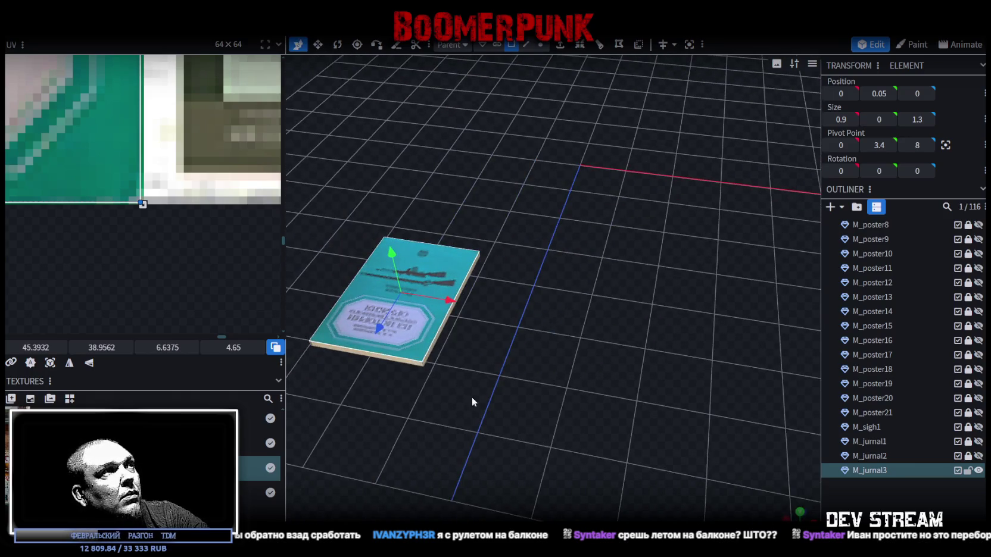
scroll(243, 233, "up", 1)
scroll(116, 271, "down", 4)
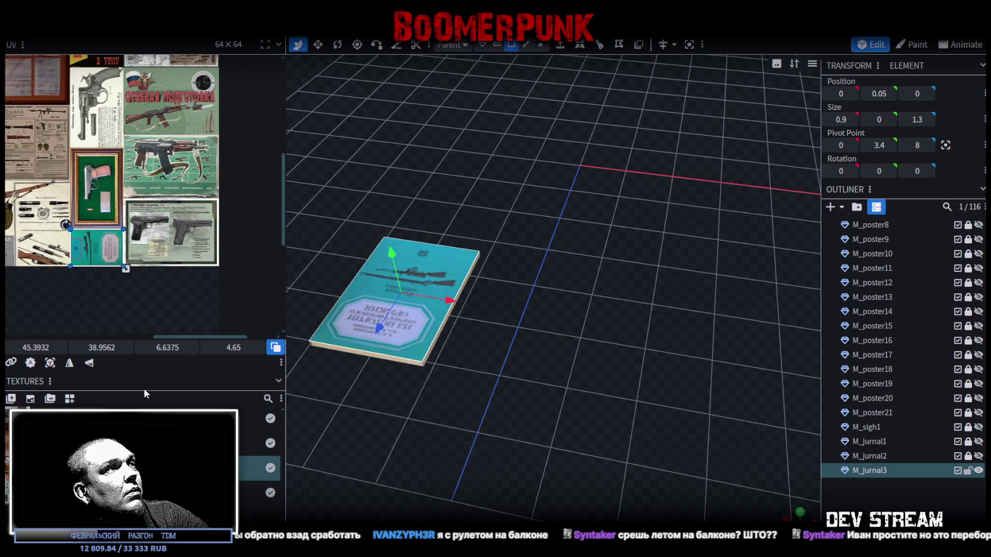
left_click(69, 364)
scroll(455, 414, "up", 5)
Step: Raise the book's cover element slightly and select the book's left side face
left_click_drag(418, 306, 457, 255)
left_click(451, 220)
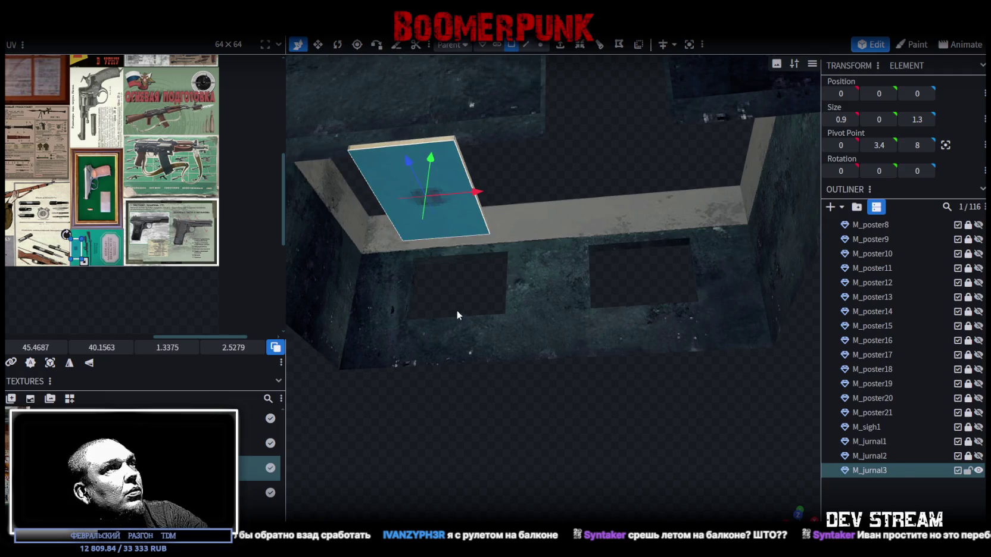
scroll(457, 308, "down", 10)
left_click_drag(529, 424, 579, 314)
left_click(586, 284)
mouse_move(522, 219)
left_mouse_down()
mouse_move(531, 223)
mouse_move(524, 177)
mouse_move(523, 218)
left_mouse_up()
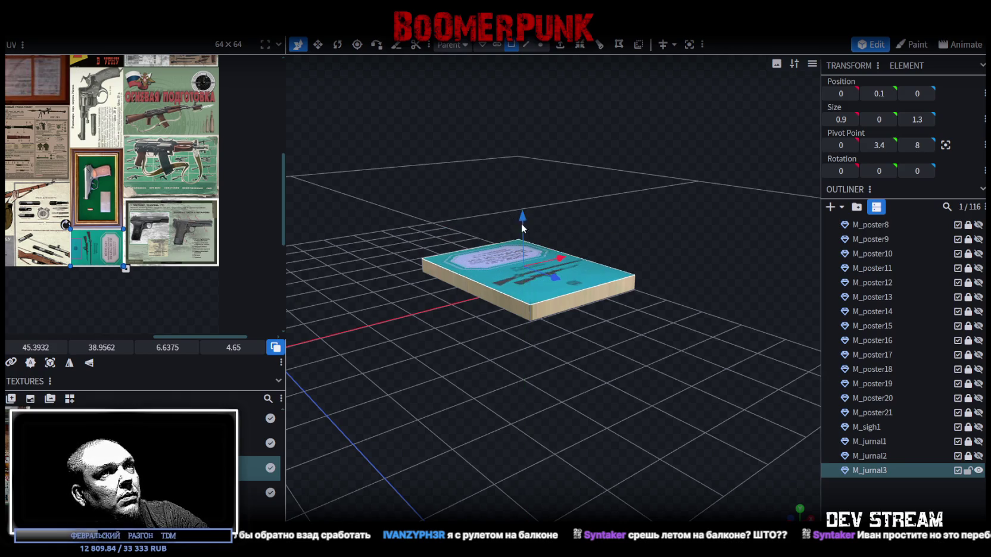
left_click(476, 292)
scroll(146, 264, "down", 3)
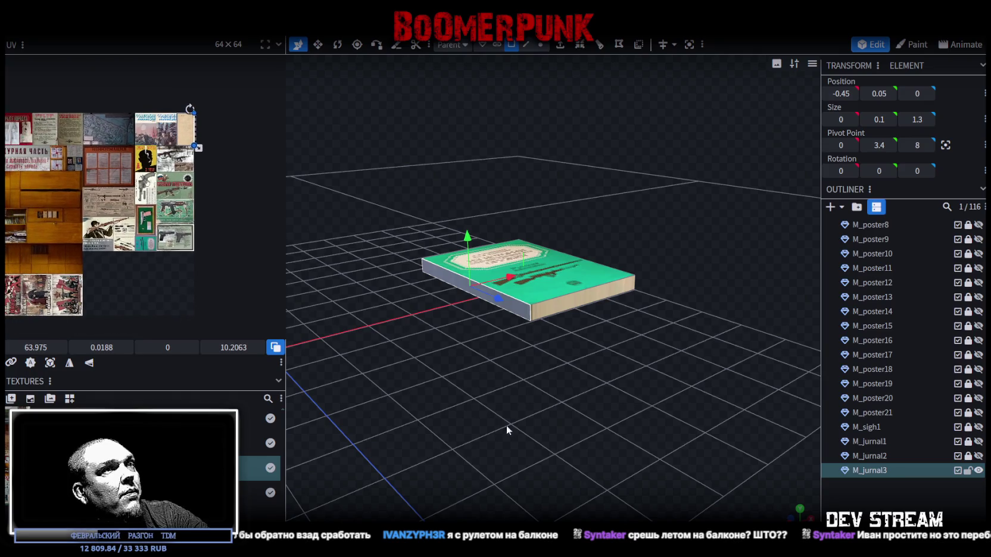
Step: Re-project the book's side face onto the atlas and turn its texture upright
left_click_drag(506, 425, 772, 518)
key("KP_3")
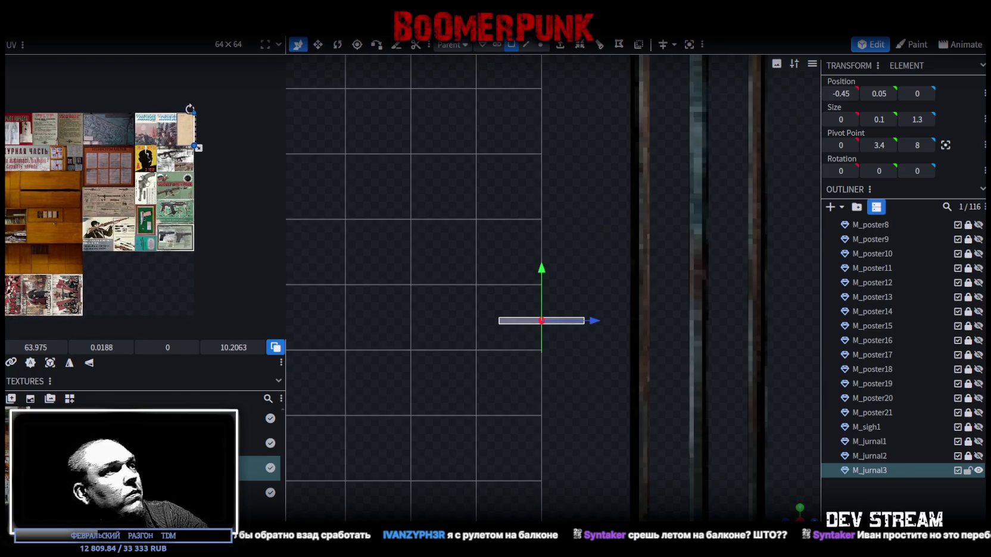
left_click(50, 362)
mouse_move(30, 135)
left_mouse_down()
mouse_move(66, 138)
mouse_move(150, 249)
left_mouse_up()
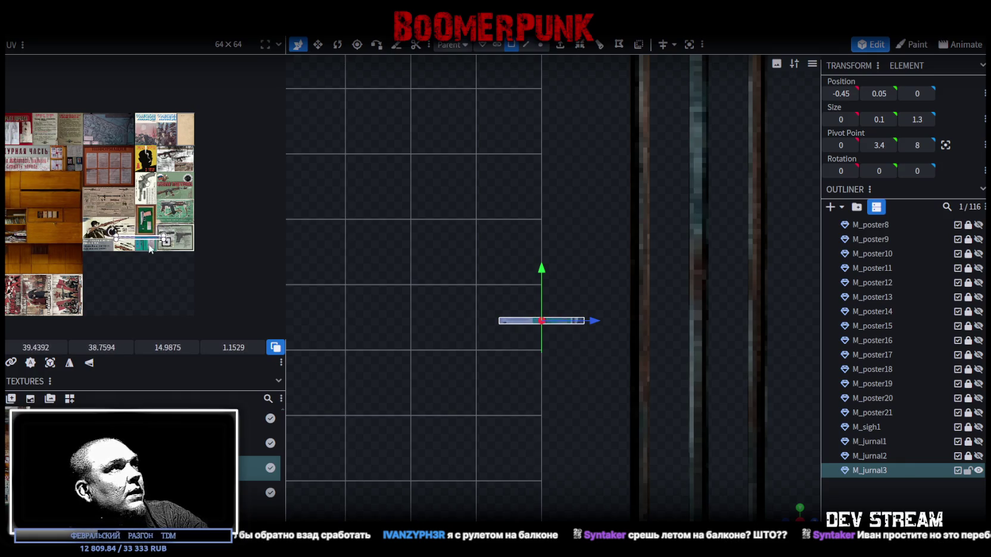
scroll(143, 249, "up", 4)
right_click(130, 197)
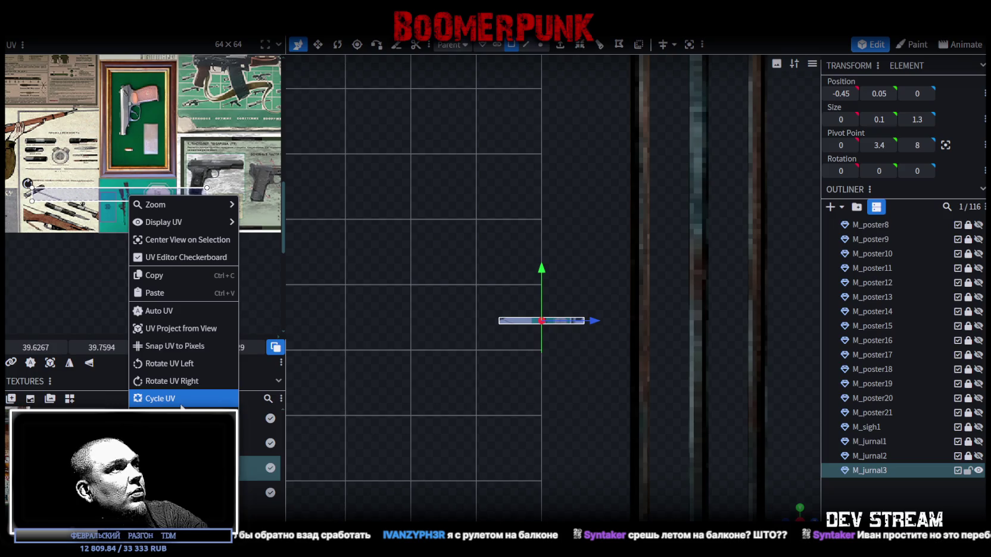
left_click(179, 381)
Step: Shrink the side face's UV to about a third and place it on the teal cover's edge
left_click_drag(116, 234, 164, 264)
left_click_drag(172, 315, 168, 274)
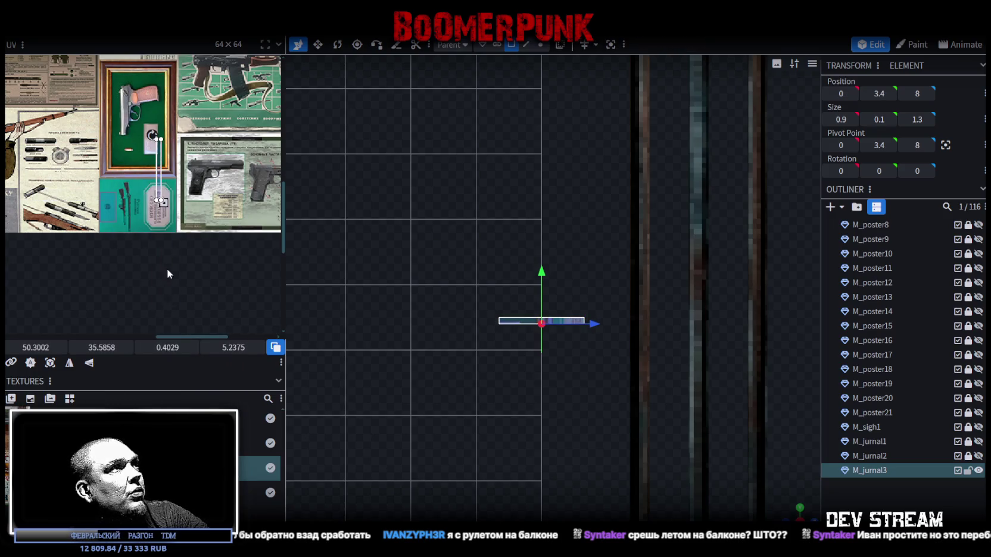
scroll(167, 274, "up", 5)
left_click_drag(166, 238, 116, 303)
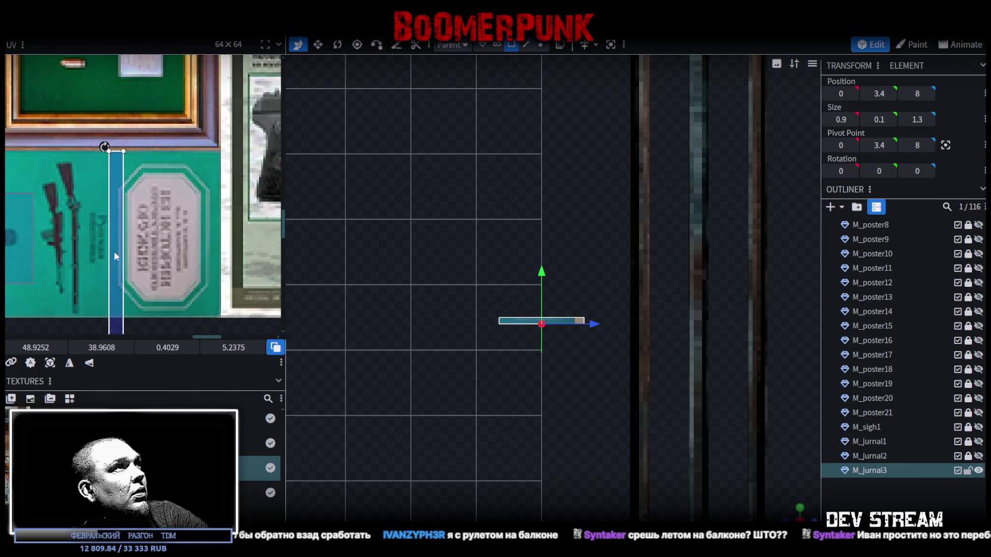
scroll(113, 251, "up", 5)
mouse_move(149, 224)
left_mouse_down()
mouse_move(243, 228)
mouse_move(232, 227)
left_mouse_up()
Step: Slide the spine's UV area onto the 'ИСТОРИИ' title on the atlas
scroll(150, 222, "down", 5)
scroll(242, 229, "up", 3)
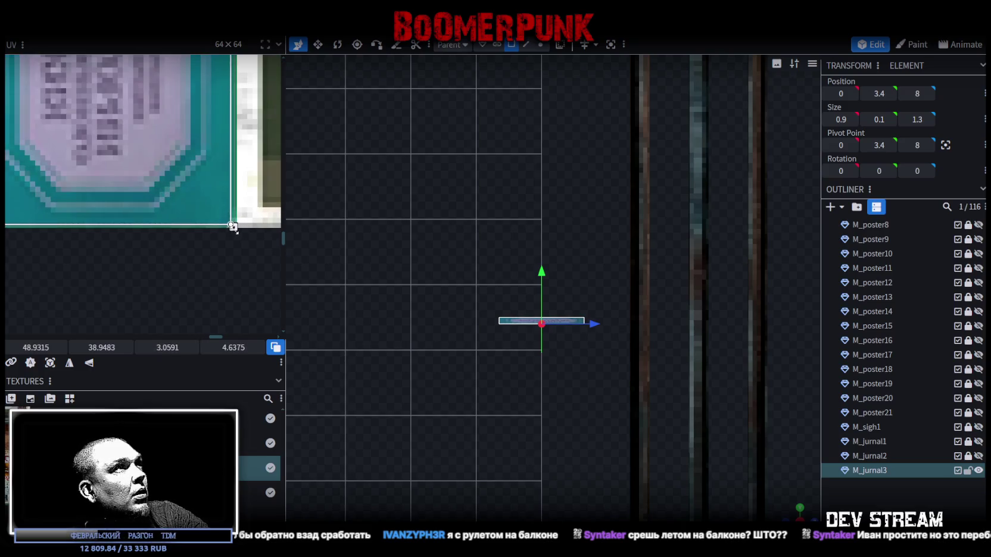
scroll(554, 430, "up", 6)
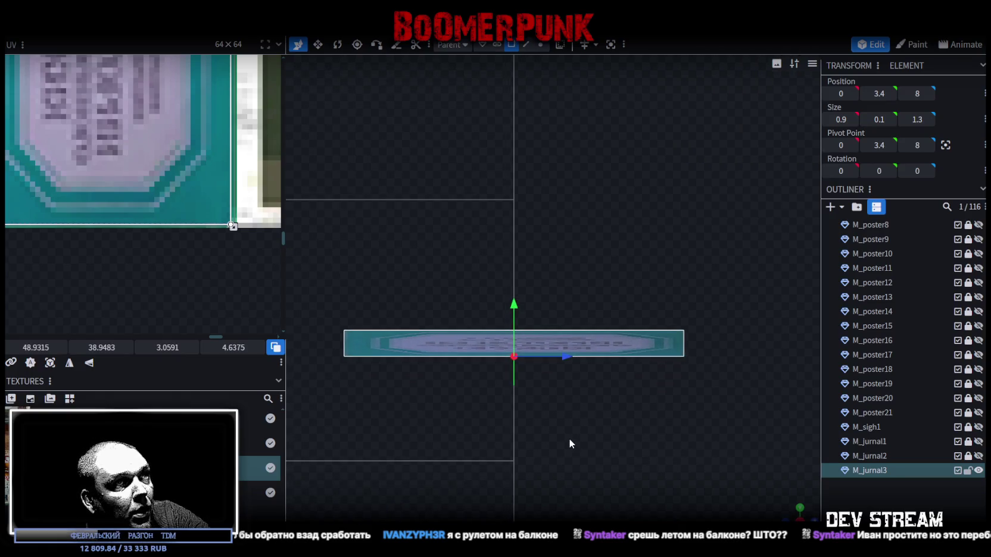
scroll(127, 165, "down", 5)
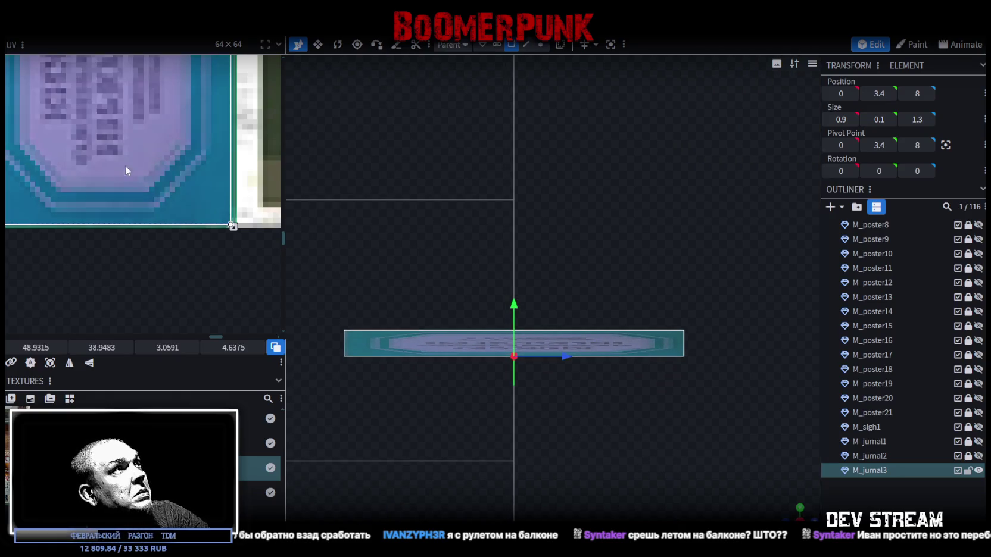
scroll(120, 182, "up", 4)
left_click_drag(118, 148, 160, 145)
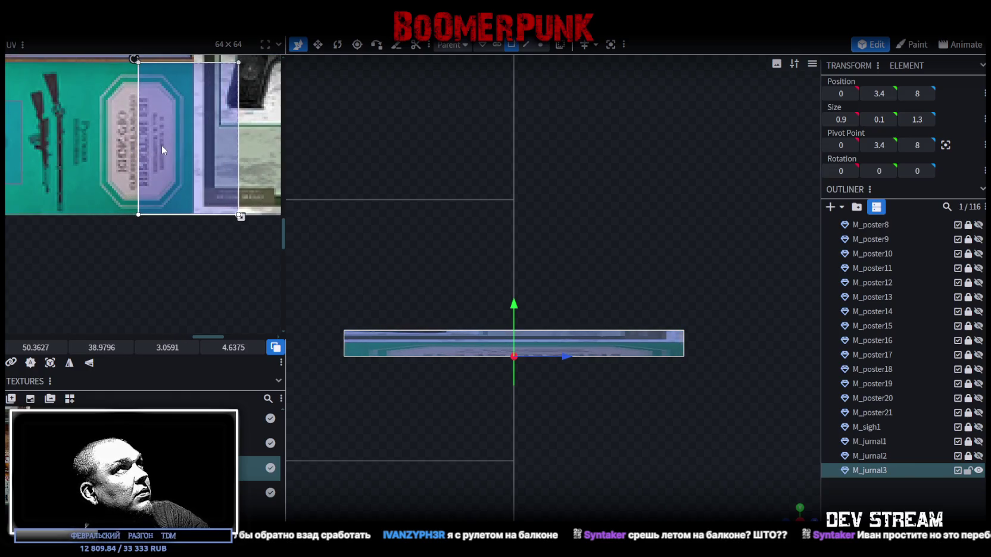
scroll(137, 86, "up", 5)
scroll(143, 131, "down", 3)
scroll(172, 200, "up", 5)
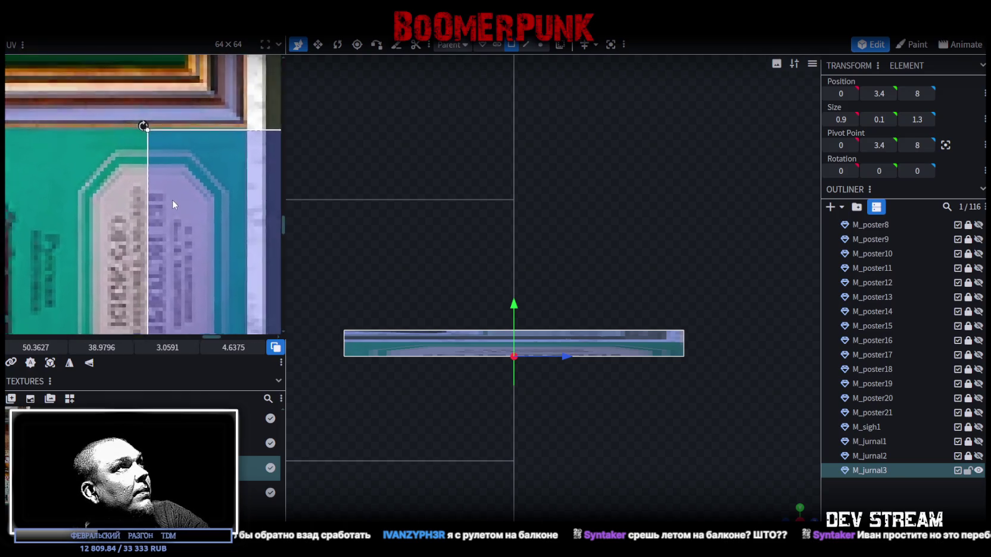
left_click_drag(156, 181, 158, 192)
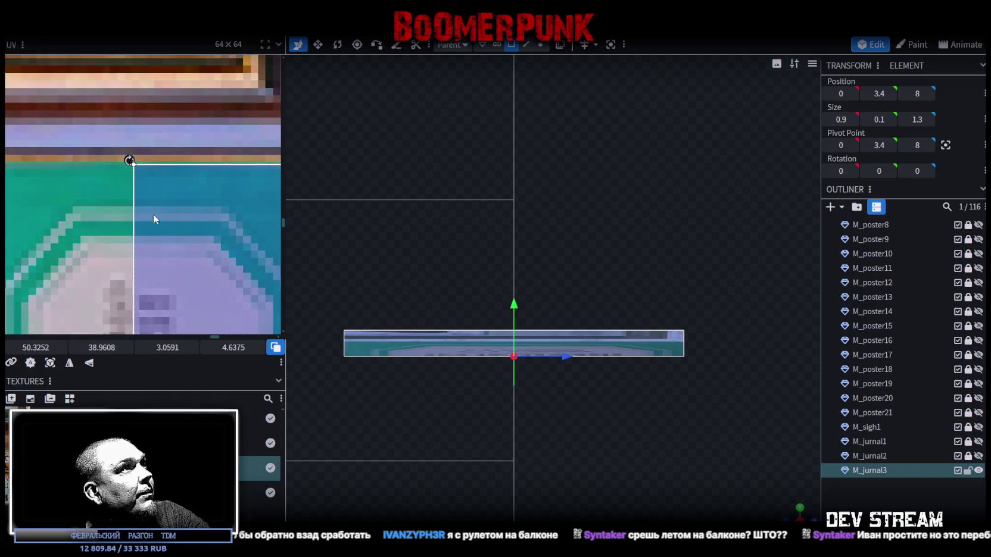
scroll(154, 196, "down", 4)
scroll(153, 196, "up", 3)
Step: Narrow the spine's UV area to a thin strip along the title
mouse_move(233, 248)
left_mouse_down()
mouse_move(189, 232)
mouse_move(128, 243)
left_mouse_up()
scroll(126, 237, "up", 3)
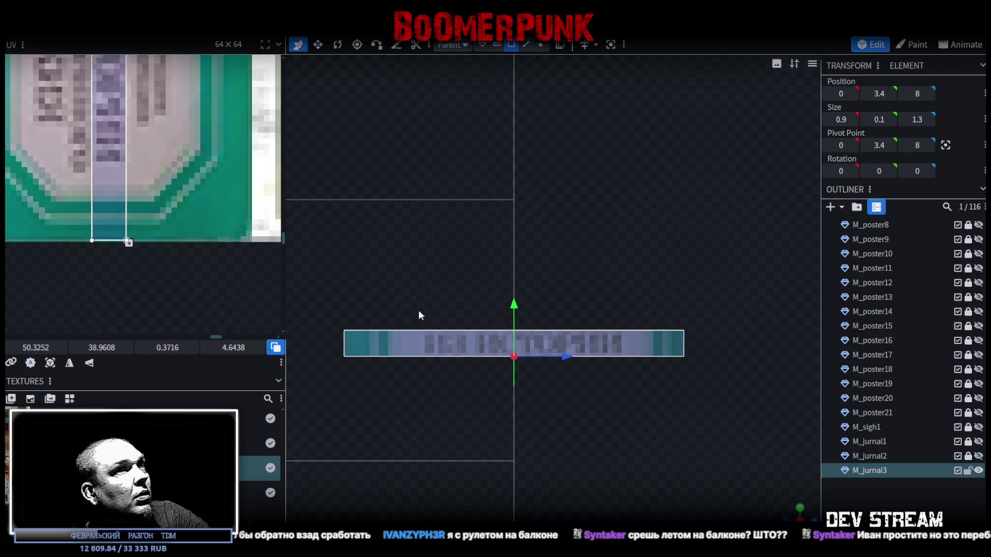
left_click(845, 505)
left_click(799, 513)
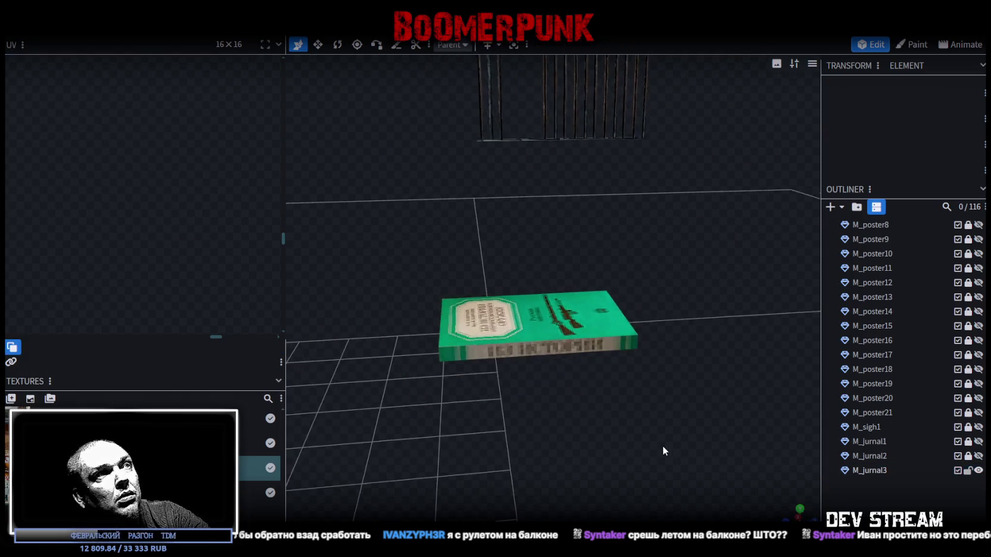
Step: Select M_jurnal3's long side face and orbit to inspect its beige page-edge mapping
mouse_move(533, 437)
left_mouse_down()
mouse_move(642, 385)
mouse_move(592, 379)
mouse_move(521, 470)
mouse_move(581, 431)
mouse_move(460, 344)
mouse_move(399, 375)
mouse_move(544, 370)
mouse_move(564, 348)
mouse_move(439, 375)
mouse_move(401, 371)
mouse_move(416, 357)
mouse_move(487, 365)
mouse_move(580, 385)
mouse_move(521, 391)
mouse_move(642, 412)
left_mouse_up()
left_click(514, 358)
left_click(515, 362)
scroll(142, 120, "down", 5)
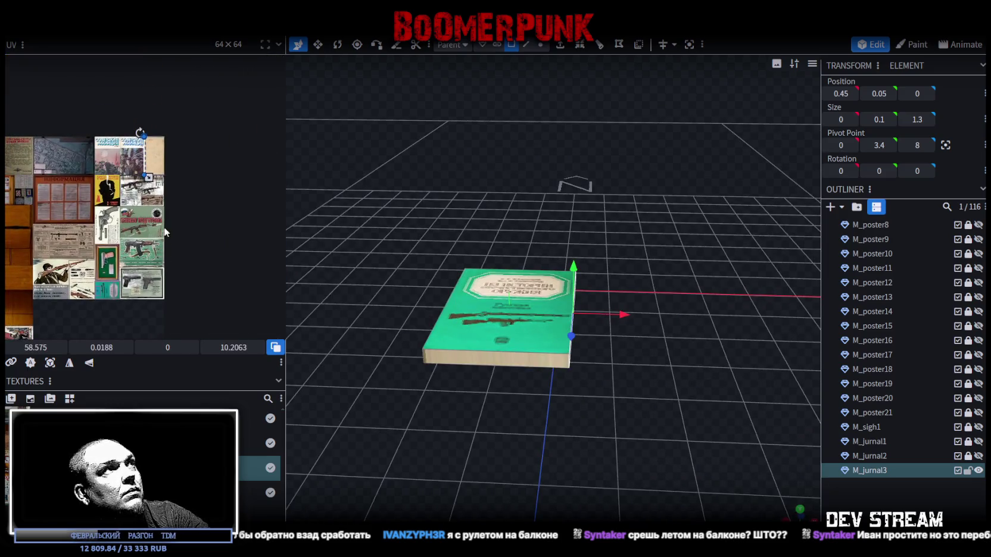
scroll(130, 147, "up", 5)
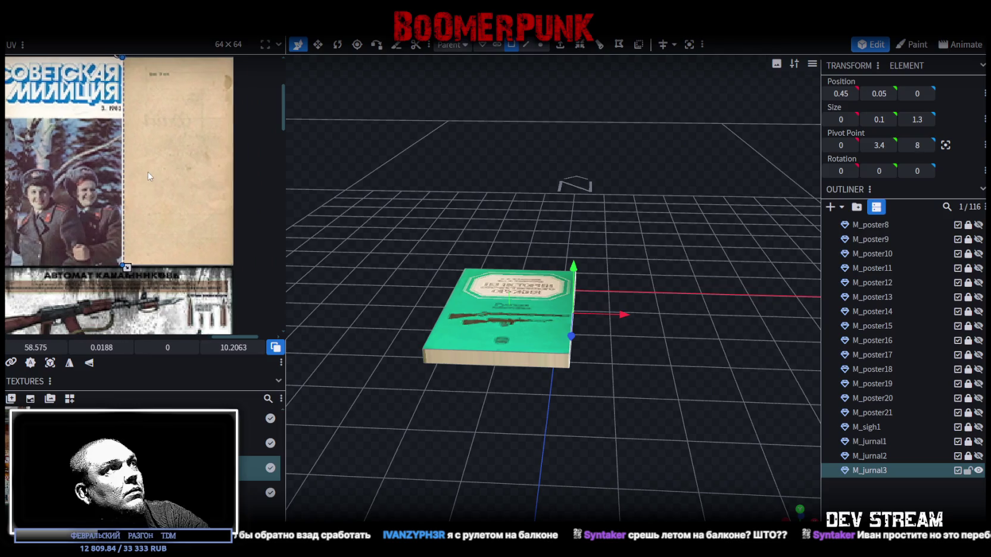
scroll(154, 172, "down", 1)
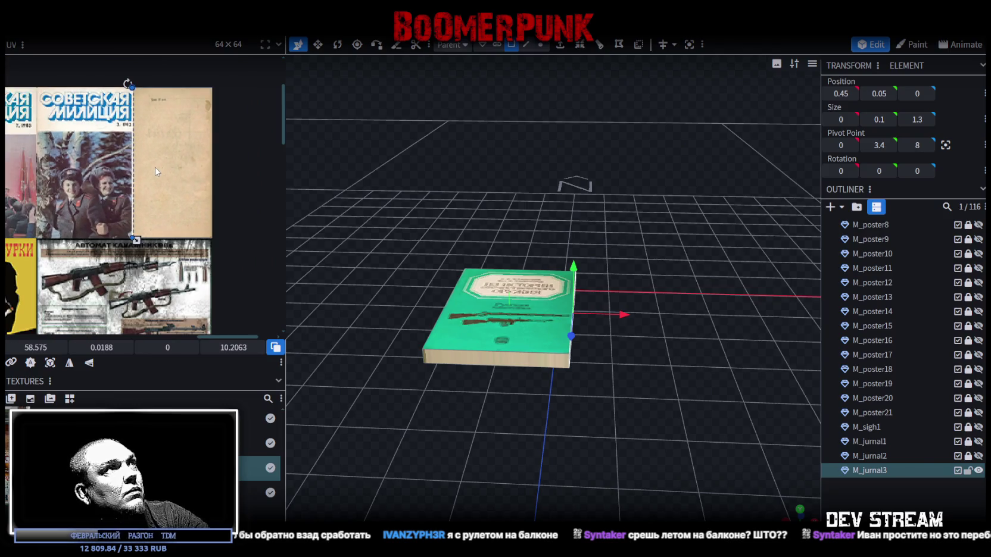
mouse_move(517, 398)
left_mouse_down()
mouse_move(530, 351)
mouse_move(511, 349)
mouse_move(509, 359)
left_mouse_up()
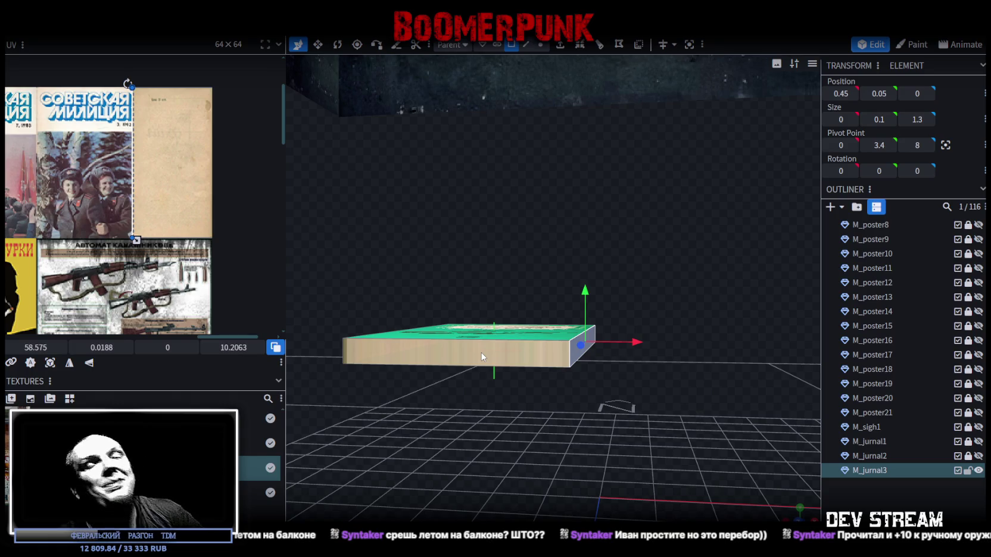
mouse_move(480, 352)
left_mouse_down()
mouse_move(628, 435)
mouse_move(396, 427)
mouse_move(532, 426)
mouse_move(529, 302)
left_mouse_up()
Step: Check each face of the book's UV mapping: the end faces and both long faces
left_click(529, 302)
mouse_move(374, 420)
left_mouse_down()
mouse_move(620, 425)
mouse_move(612, 440)
left_mouse_up()
left_click(545, 319)
mouse_move(664, 408)
left_mouse_down()
mouse_move(449, 415)
mouse_move(552, 391)
mouse_move(465, 384)
mouse_move(634, 398)
mouse_move(667, 423)
mouse_move(494, 433)
left_mouse_up()
mouse_move(623, 385)
left_mouse_down()
mouse_move(461, 427)
mouse_move(653, 424)
left_mouse_up()
left_click(560, 374)
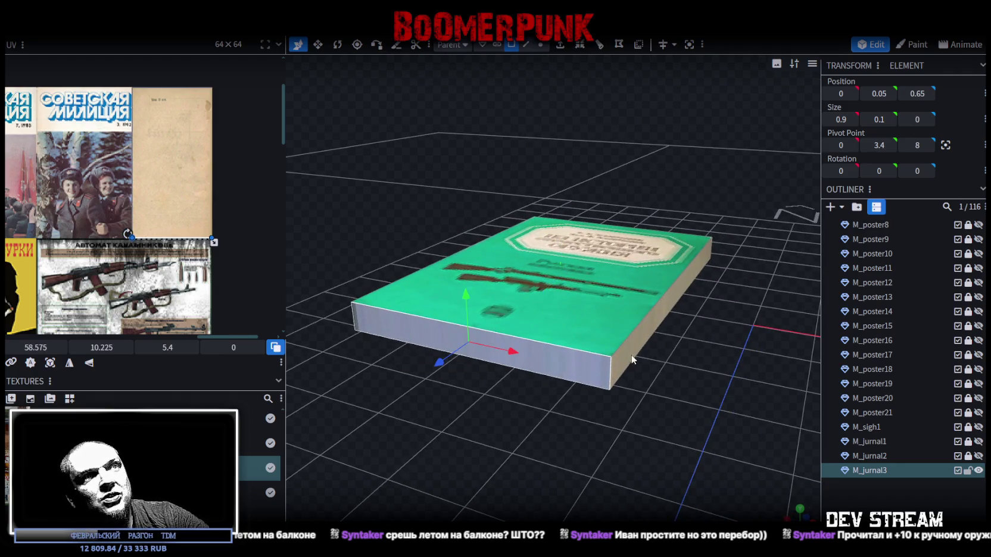
mouse_move(641, 341)
left_mouse_down()
mouse_move(696, 399)
mouse_move(566, 393)
left_mouse_up()
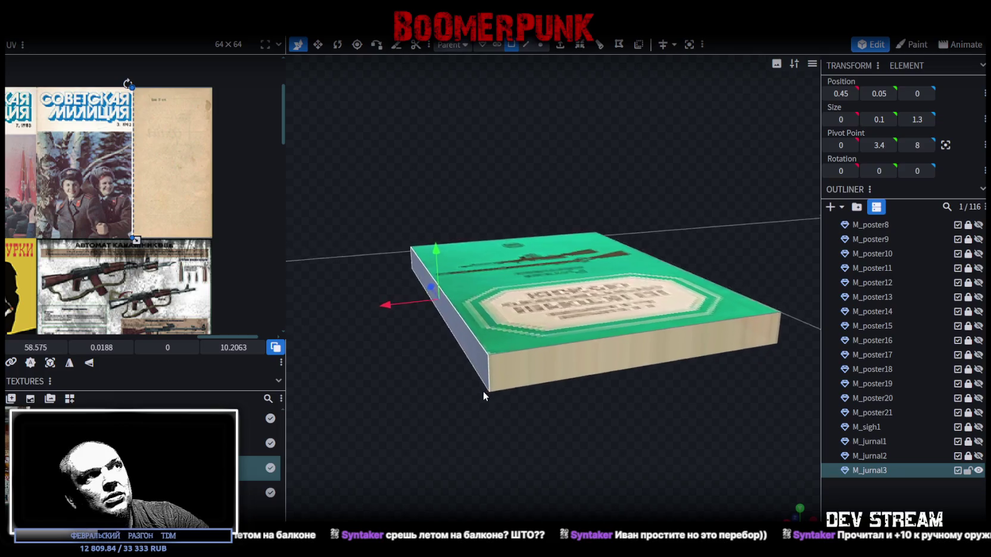
left_click(595, 348)
left_click_drag(665, 397, 695, 384)
left_click(505, 327)
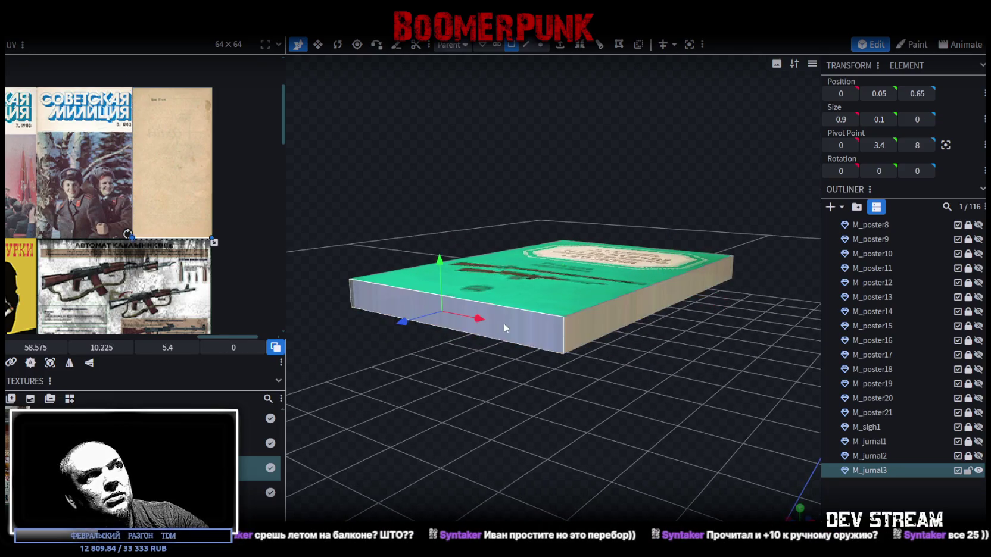
mouse_move(638, 403)
left_mouse_down()
mouse_move(586, 383)
mouse_move(412, 400)
left_mouse_up()
left_click(597, 338)
mouse_move(597, 338)
left_mouse_down()
mouse_move(677, 405)
mouse_move(628, 367)
mouse_move(581, 398)
mouse_move(541, 401)
mouse_move(588, 405)
mouse_move(573, 421)
mouse_move(585, 416)
mouse_move(504, 393)
mouse_move(667, 412)
mouse_move(609, 418)
left_mouse_up()
left_click(591, 366)
scroll(665, 412, "down", 2)
Step: Save the project as Build0Tutor.bbmodel
key("ctrl+s")
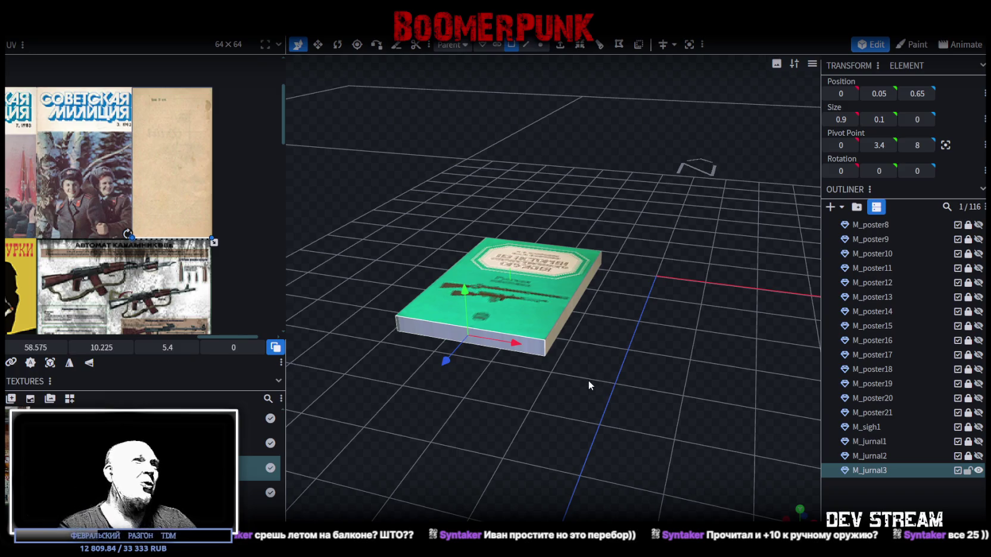
mouse_move(588, 380)
left_mouse_down()
mouse_move(554, 399)
mouse_move(552, 343)
mouse_move(561, 363)
mouse_move(624, 384)
mouse_move(463, 445)
mouse_move(532, 417)
mouse_move(582, 467)
mouse_move(485, 461)
left_mouse_up()
key("ctrl+s")
scroll(83, 289, "down", 3)
Step: Hide the finished M_jurnal3 book from the viewport
scroll(107, 281, "up", 2)
scroll(118, 269, "down", 2)
scroll(180, 229, "up", 2)
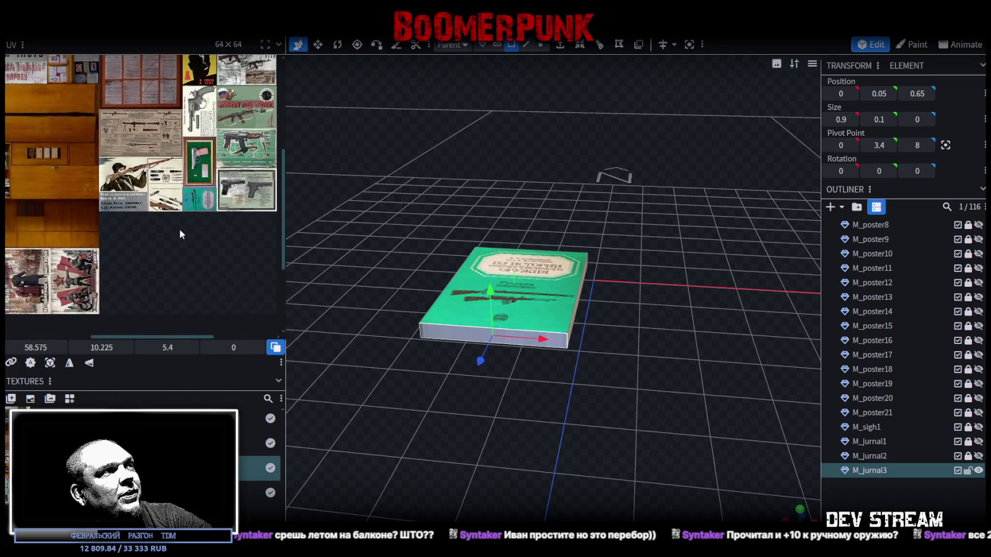
scroll(174, 233, "down", 2)
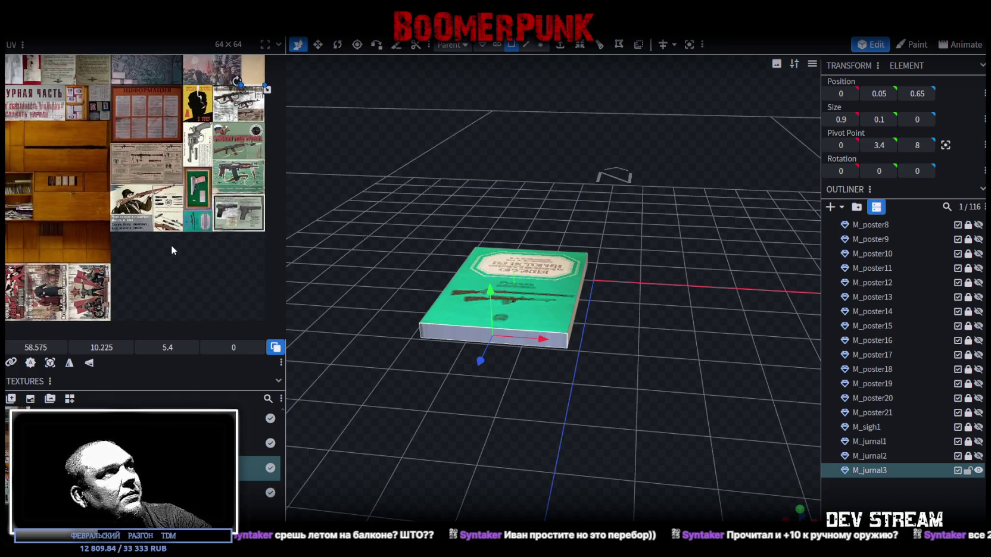
scroll(178, 235, "up", 1)
scroll(176, 253, "down", 1)
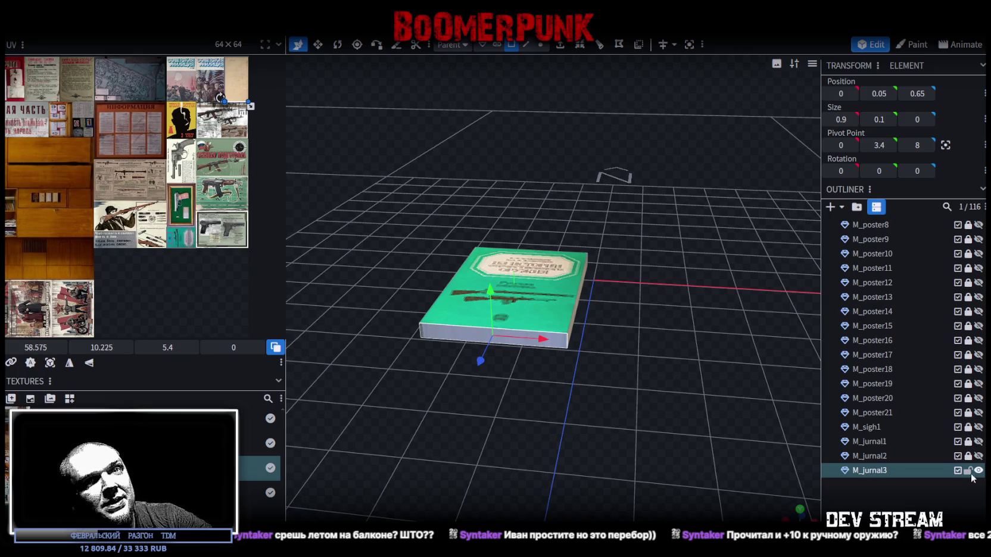
left_click(977, 471)
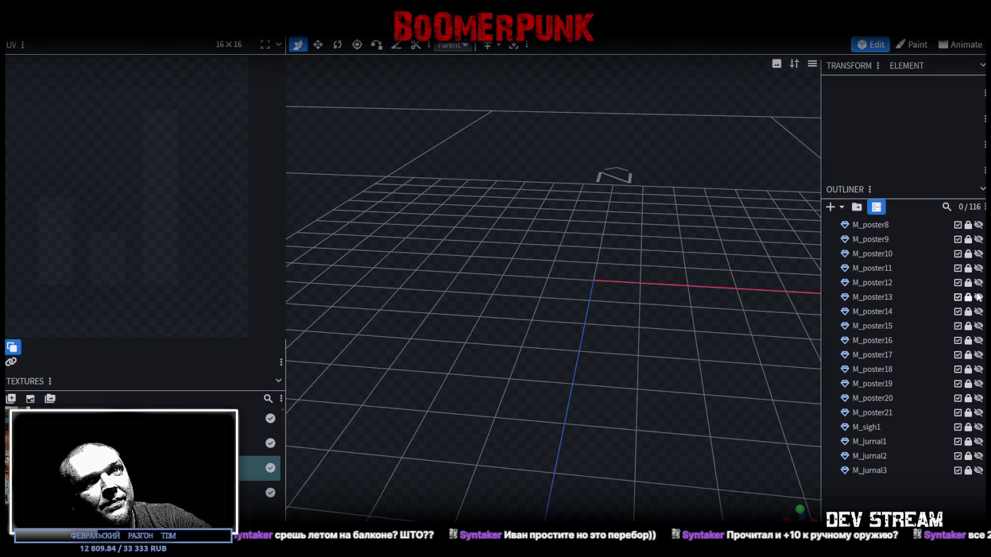
Step: Preview posters M_poster13 down to M_poster9 one by one, hiding each again
left_click(978, 297)
left_click(977, 297)
left_click(978, 311)
left_click(978, 311)
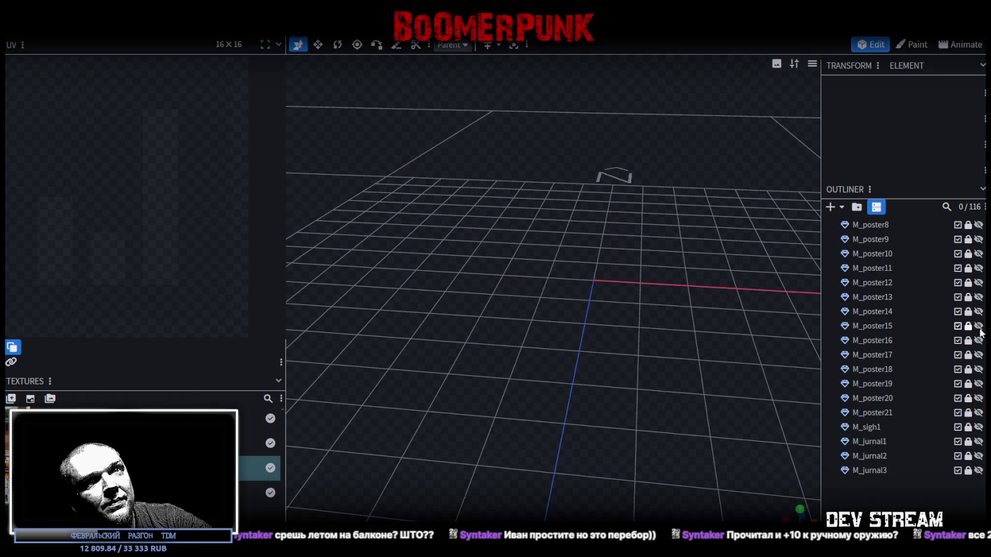
left_click(978, 282)
left_click(978, 282)
left_click(978, 268)
scroll(515, 406, "down", 2)
scroll(515, 406, "down", 2)
left_click(977, 268)
left_click(978, 254)
left_click(977, 254)
left_click(978, 239)
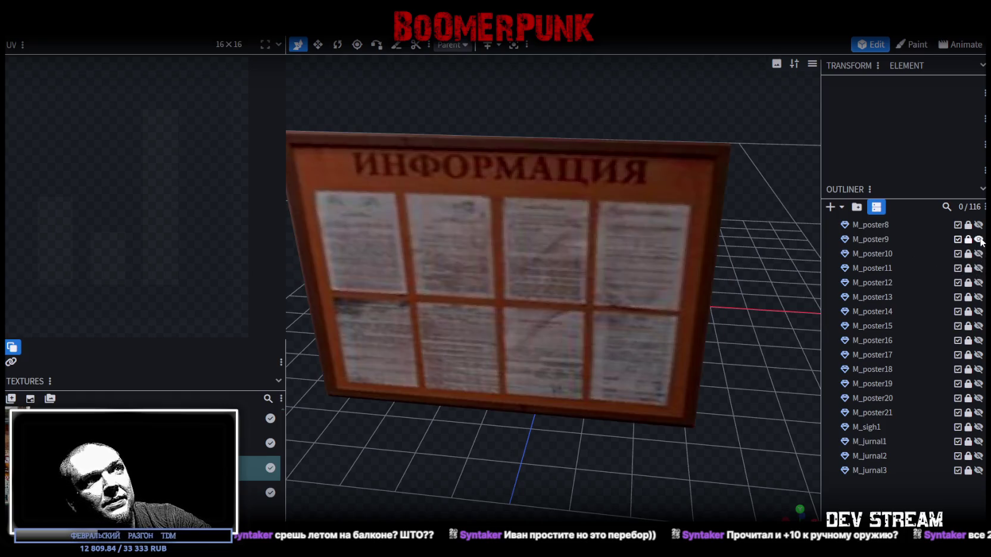
left_click(977, 239)
Step: Show the M_poster8 city-map poster, select it and duplicate it
left_click(978, 224)
scroll(666, 477, "down", 2)
mouse_move(666, 478)
left_mouse_down()
mouse_move(546, 472)
mouse_move(723, 417)
left_mouse_up()
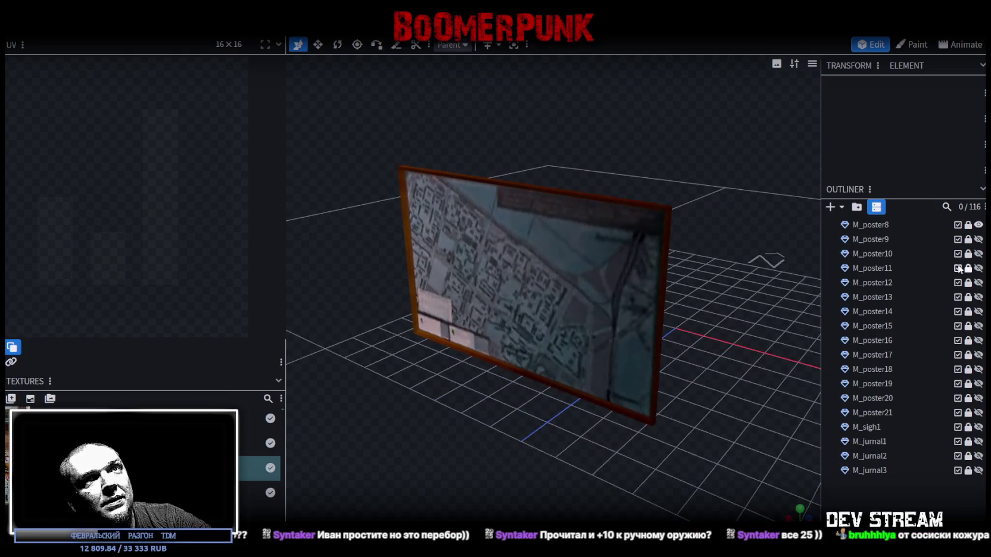
left_click(891, 227)
key("ctrl+d")
Step: Move the poster copy to the end of the list, rename it M_gun1, and lock M_poster8
mouse_move(881, 245)
left_mouse_down()
mouse_move(865, 425)
mouse_move(875, 496)
left_mouse_up()
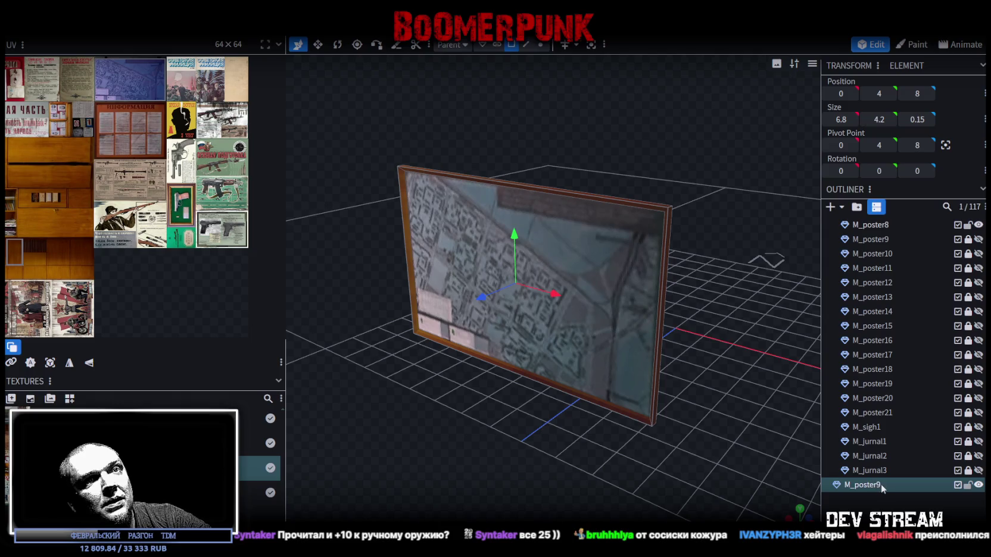
left_click_drag(877, 478, 874, 484)
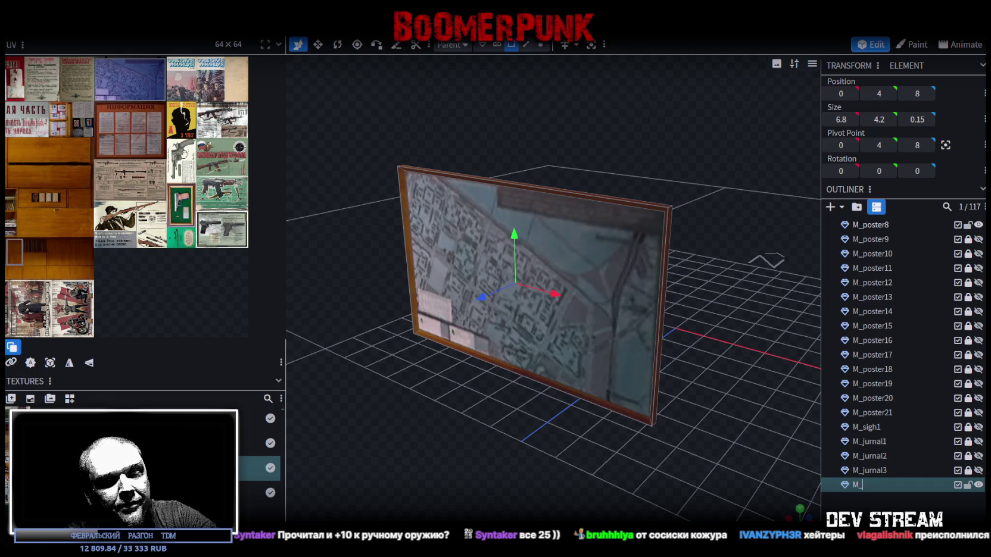
type("gun")
key("Return")
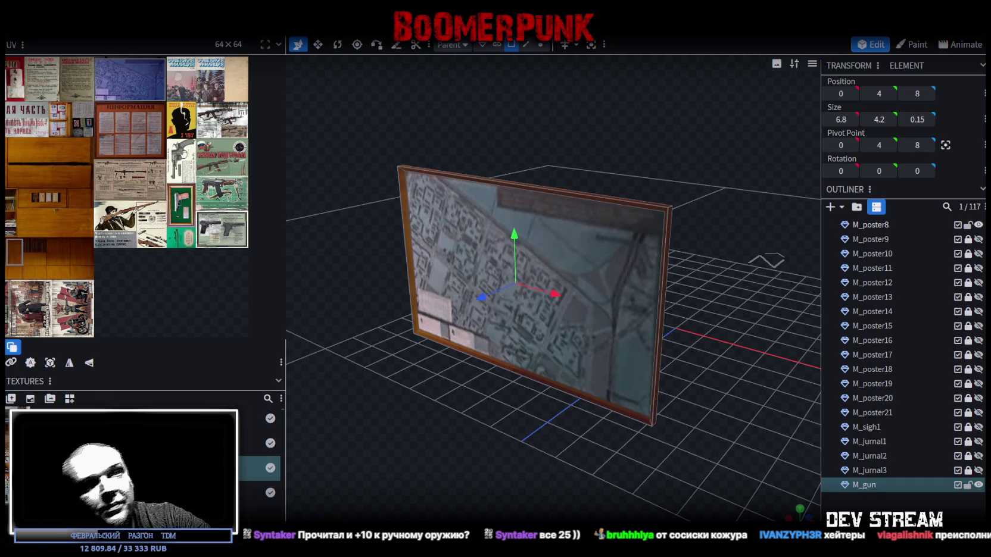
double_click(879, 485)
type("1")
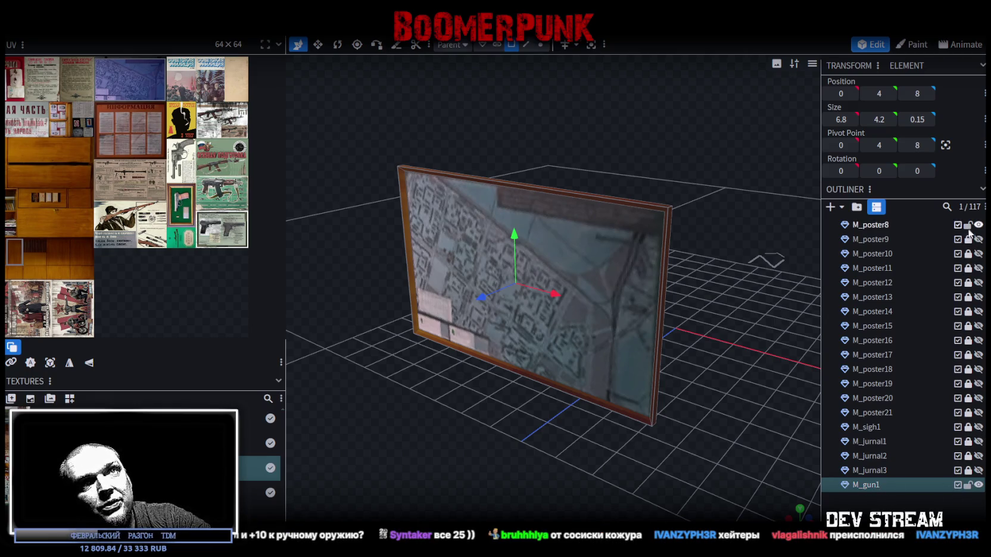
left_click(975, 225)
Step: Move the poster's top and bottom edge vertices inward to shorten it
mouse_move(673, 426)
left_mouse_down()
mouse_move(714, 416)
mouse_move(709, 409)
left_mouse_up()
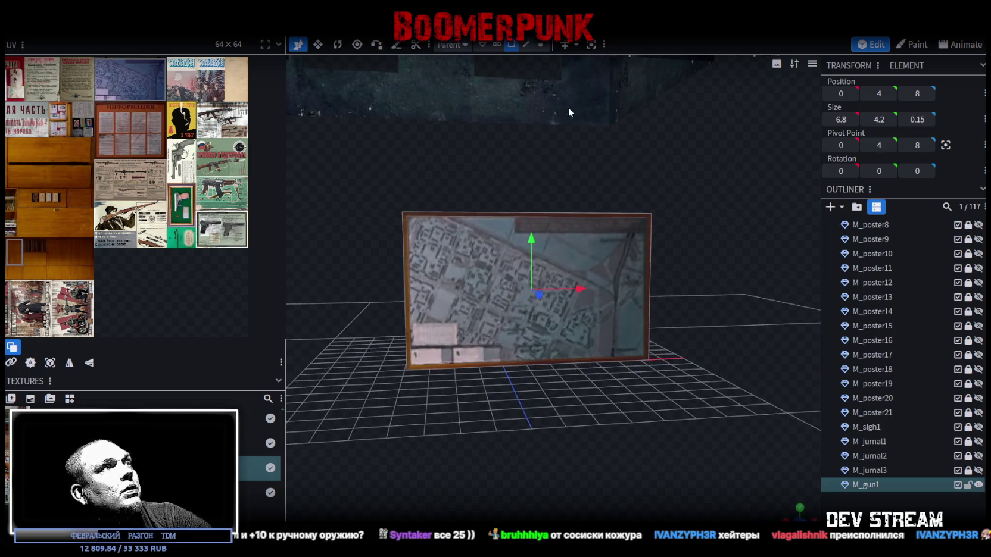
left_click(540, 44)
left_click_drag(341, 172, 740, 245)
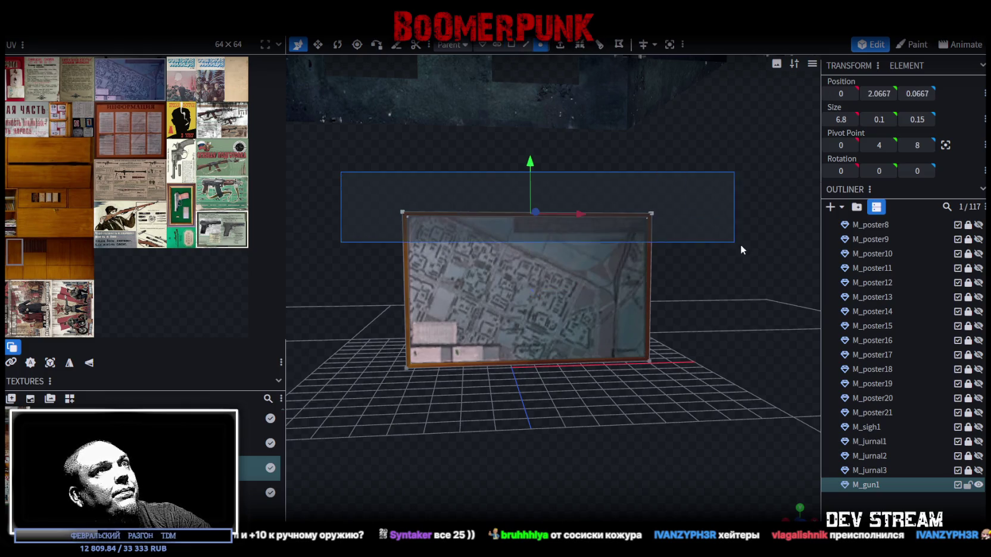
mouse_move(529, 158)
left_mouse_down()
mouse_move(537, 275)
mouse_move(503, 156)
left_mouse_up()
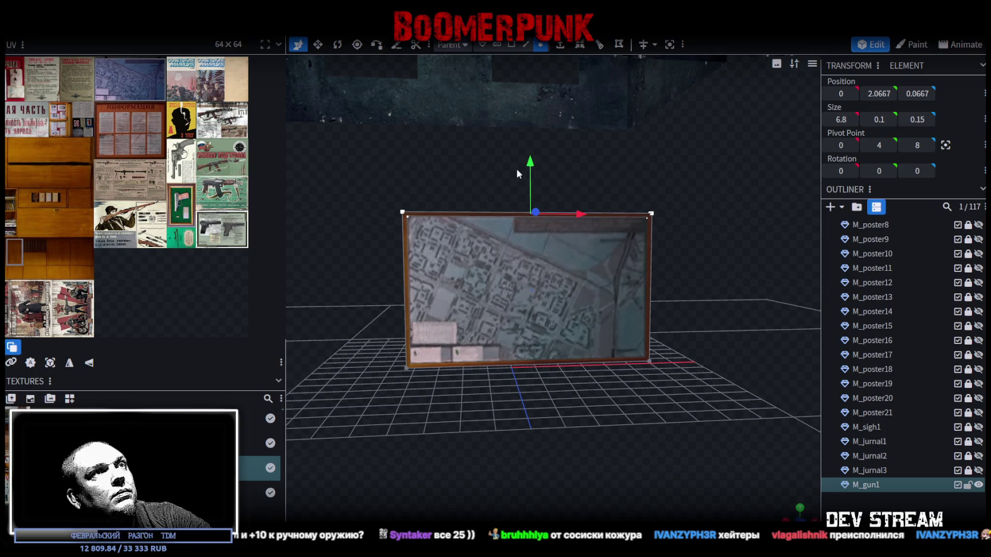
left_click_drag(536, 173, 533, 206)
left_click_drag(380, 416, 759, 323)
mouse_move(534, 313)
left_mouse_down()
mouse_move(543, 280)
mouse_move(534, 263)
left_mouse_up()
mouse_move(381, 209)
left_mouse_down()
mouse_move(486, 249)
mouse_move(709, 269)
left_mouse_up()
mouse_move(525, 205)
left_mouse_down()
mouse_move(535, 220)
mouse_move(531, 210)
left_mouse_up()
left_click_drag(376, 351, 682, 301)
left_click_drag(531, 263, 530, 265)
left_click(382, 237)
Step: Shift the poster's left edge 4 units right and readjust the top and bottom edges
left_click_drag(405, 286, 458, 347)
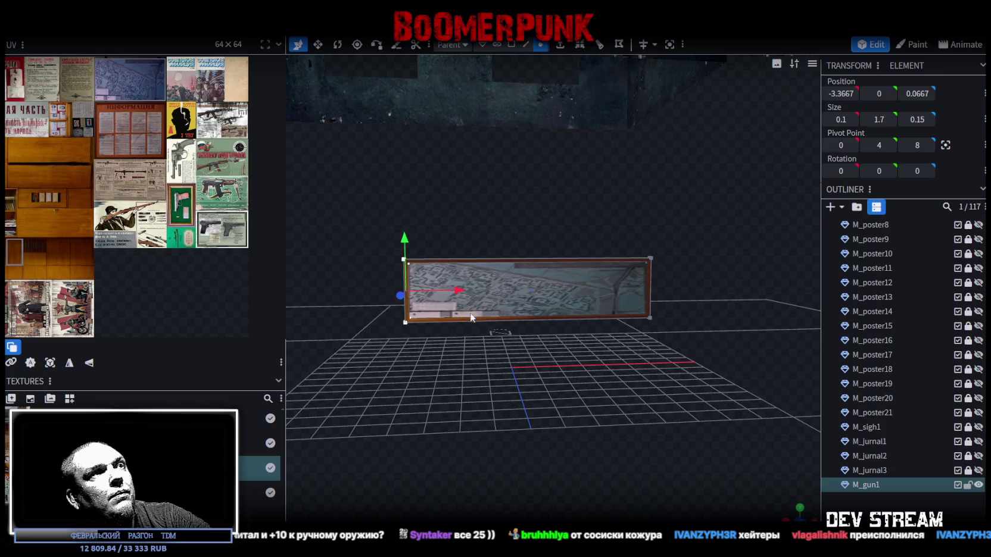
mouse_move(458, 291)
left_mouse_down()
mouse_move(624, 289)
mouse_move(601, 292)
left_mouse_up()
mouse_move(630, 376)
left_mouse_down()
mouse_move(633, 407)
mouse_move(619, 370)
left_mouse_up()
left_click_drag(509, 183, 755, 260)
left_click_drag(625, 197, 624, 199)
left_click_drag(518, 360, 683, 304)
left_click_drag(627, 273, 635, 265)
Step: Move the frame strip from the poster's right edge to its left side at X -1.1167
mouse_move(744, 197)
left_mouse_down()
mouse_move(679, 298)
mouse_move(662, 368)
left_mouse_up()
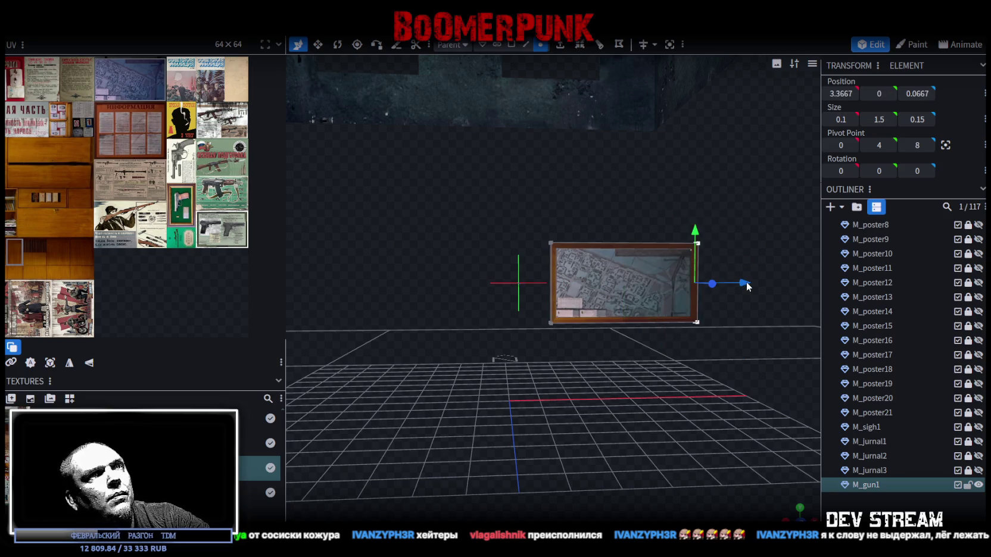
left_click_drag(751, 213, 511, 349)
left_click_drag(676, 283, 591, 288)
left_click_drag(623, 195, 581, 368)
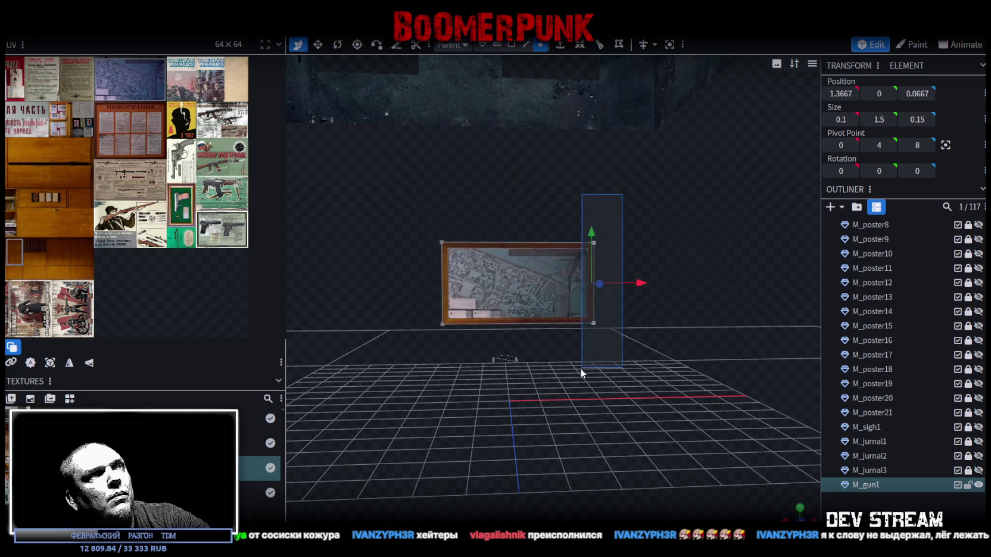
left_click_drag(638, 284, 443, 215)
left_click_drag(482, 362, 482, 361)
left_click_drag(496, 286, 512, 285)
scroll(574, 318, "up", 2)
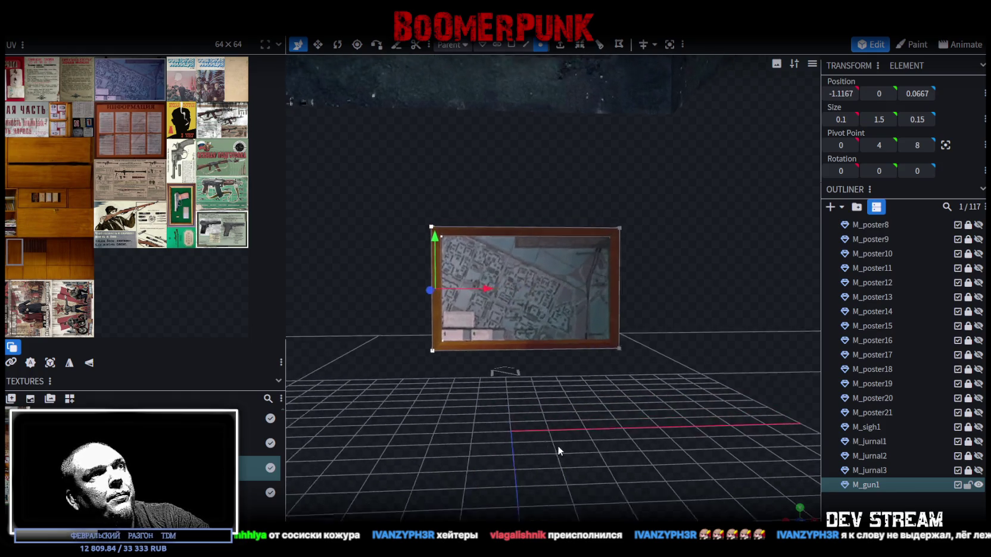
left_click(511, 44)
Step: Project the poster's front-face UV from the front view, move it onto the gun posters and rotate it left
left_click(535, 292)
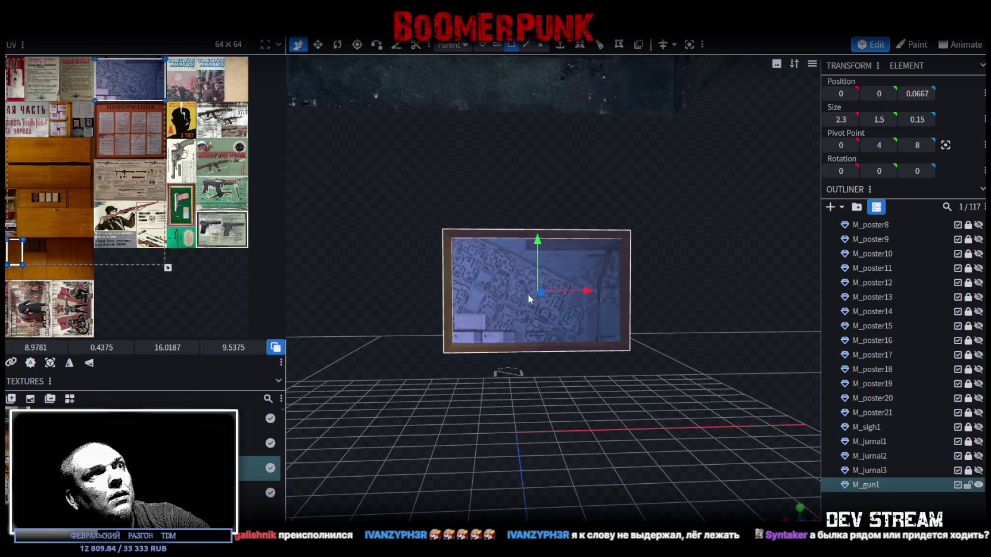
key("KP_1")
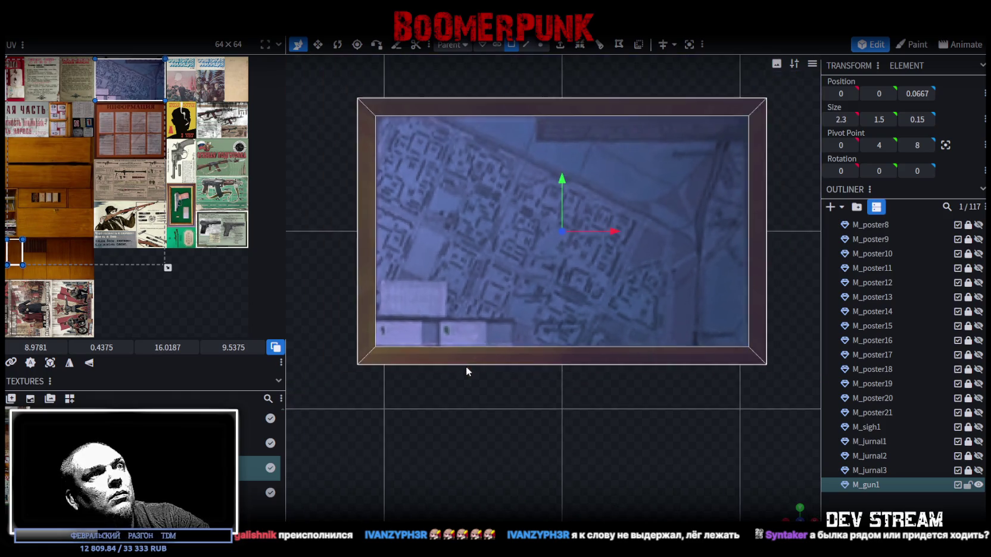
left_click(50, 363)
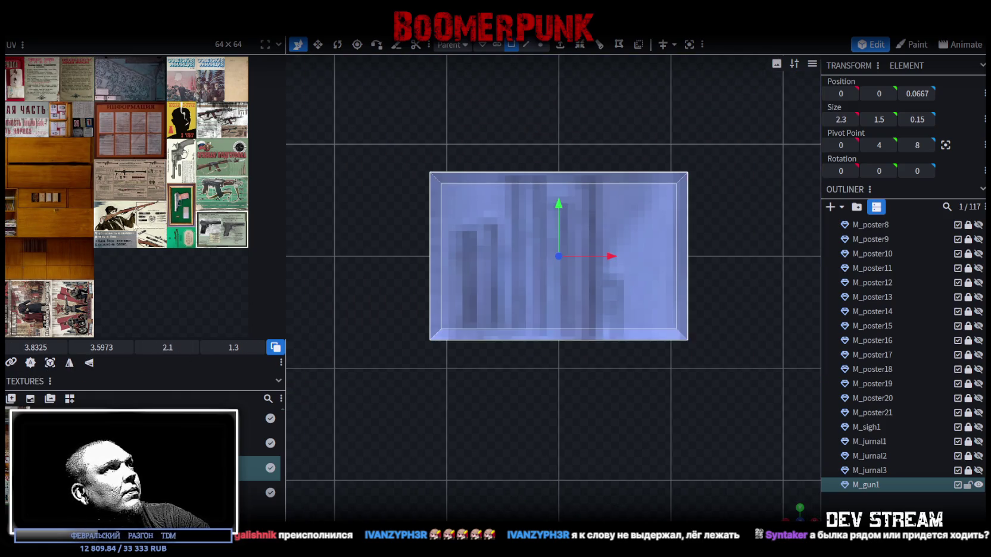
scroll(123, 227, "down", 3)
scroll(77, 188, "up", 2)
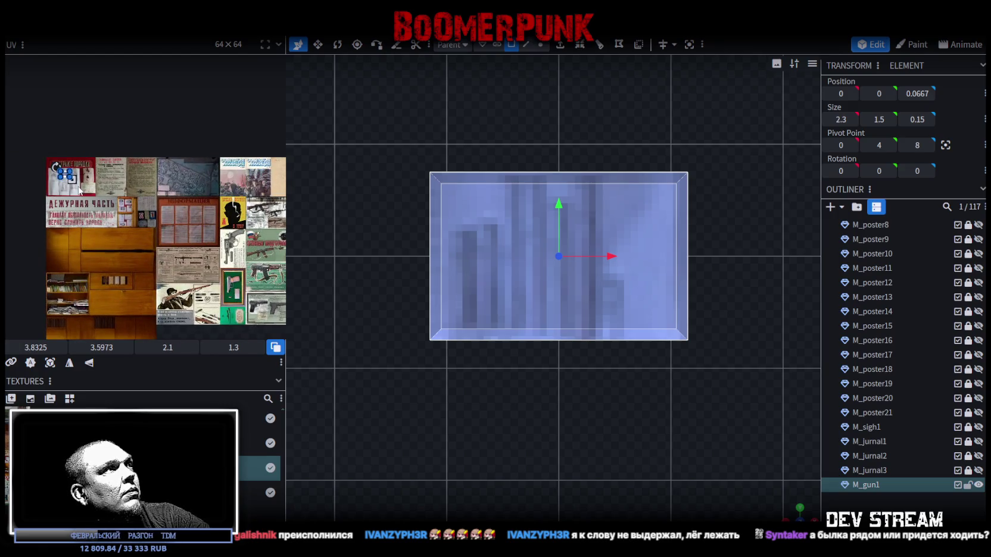
mouse_move(71, 179)
left_mouse_down()
mouse_move(95, 202)
mouse_move(202, 239)
mouse_move(222, 272)
left_mouse_up()
right_click(246, 268)
left_click(280, 430)
Step: Shift and resize the UV box to cover just the framed pistol, including its frame edge
scroll(221, 273, "up", 1)
scroll(222, 274, "up", 4)
mouse_move(149, 224)
left_mouse_down()
mouse_move(155, 143)
mouse_move(145, 137)
left_mouse_up()
scroll(163, 196, "down", 5)
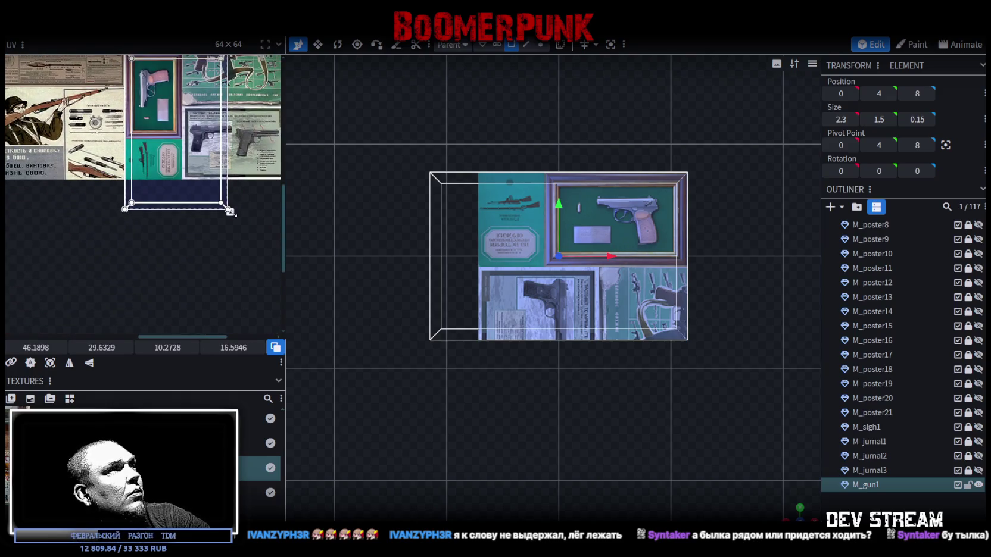
left_click_drag(229, 211, 178, 147)
scroll(169, 120, "up", 2)
scroll(200, 200, "up", 3)
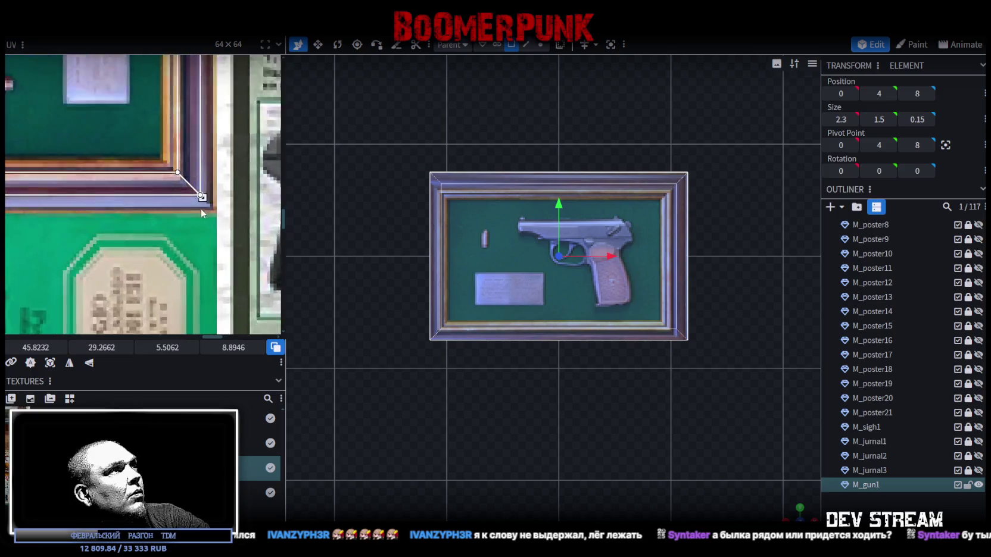
mouse_move(200, 196)
left_mouse_down()
mouse_move(218, 221)
mouse_move(230, 214)
left_mouse_up()
scroll(217, 219, "up", 1)
scroll(177, 204, "down", 5)
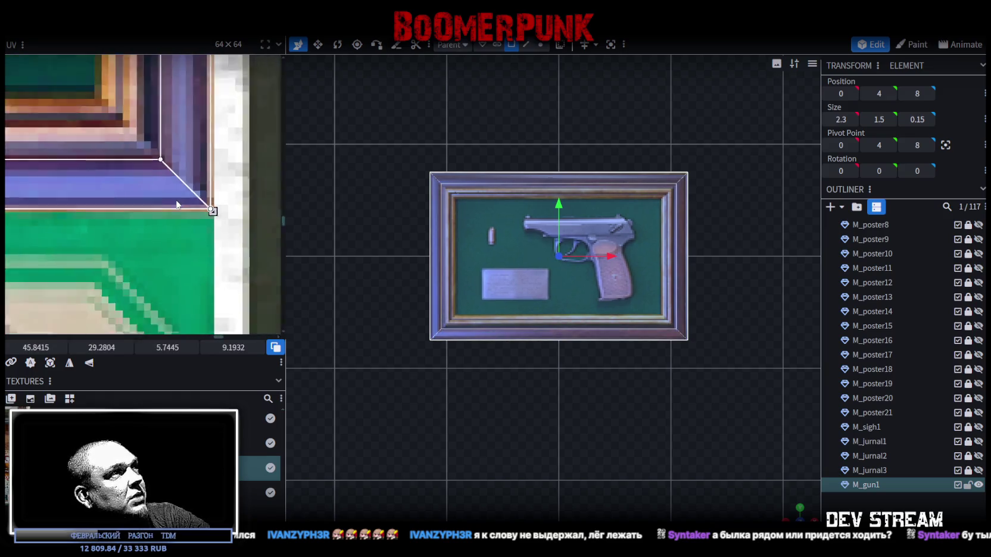
Step: Check the framed poster in perspective and select the M_gun1 pistol poster
left_click_drag(146, 189, 731, 488)
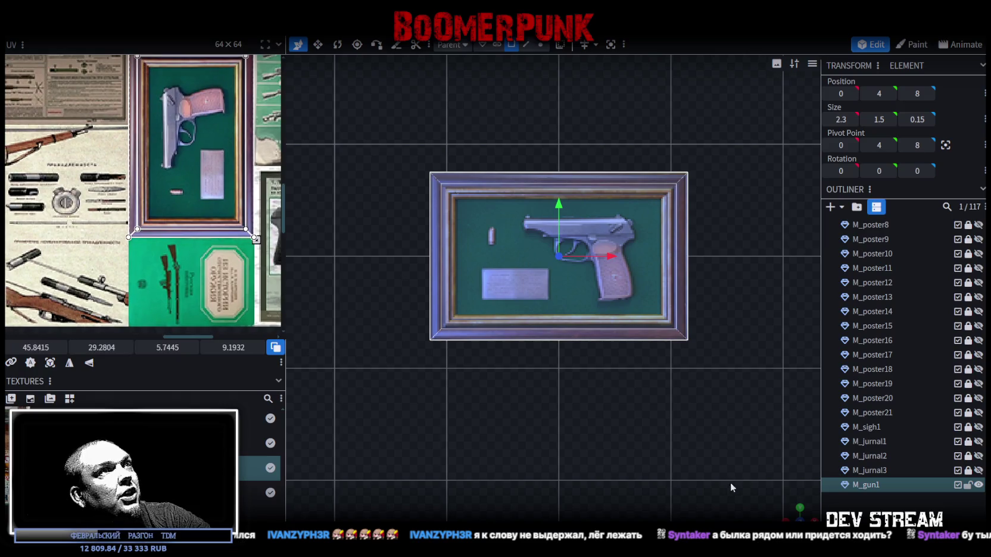
mouse_move(789, 510)
left_mouse_down()
mouse_move(654, 477)
mouse_move(534, 470)
mouse_move(624, 411)
mouse_move(577, 405)
mouse_move(569, 422)
left_mouse_up()
scroll(596, 405, "up", 5)
left_click(606, 272)
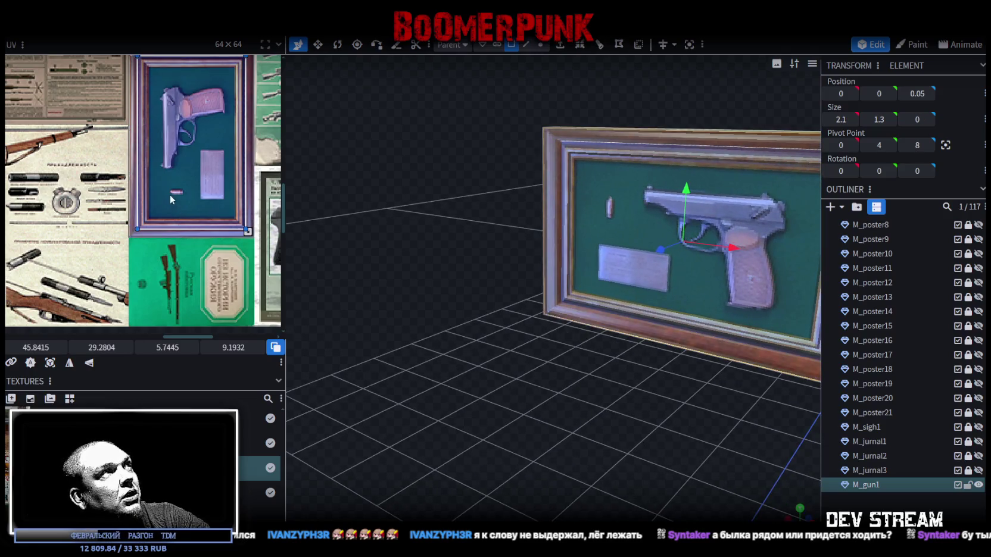
scroll(171, 199, "up", 3)
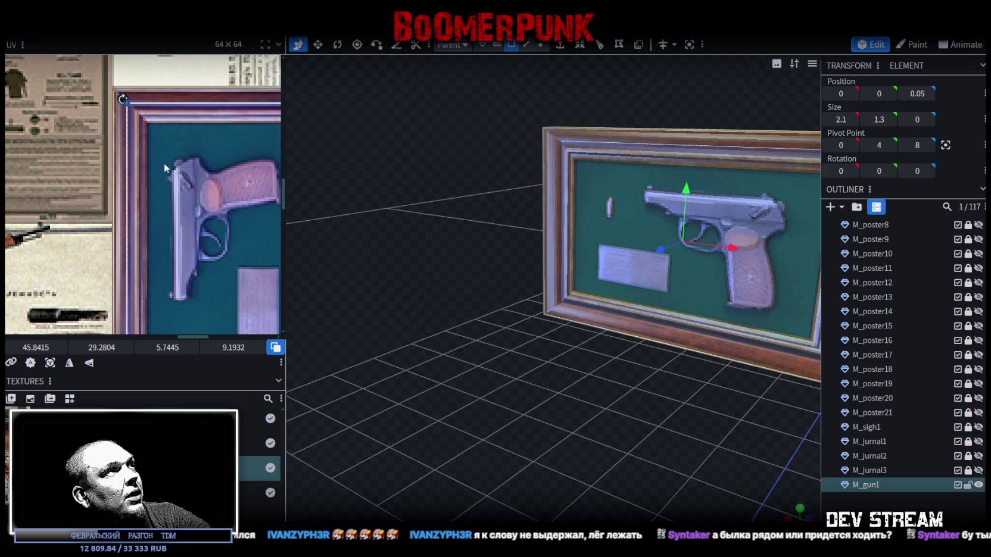
scroll(693, 435, "down", 3)
mouse_move(694, 436)
left_mouse_down()
mouse_move(535, 400)
mouse_move(610, 391)
mouse_move(579, 380)
mouse_move(538, 231)
mouse_move(633, 396)
mouse_move(608, 368)
mouse_move(634, 392)
mouse_move(498, 338)
mouse_move(535, 400)
mouse_move(627, 417)
mouse_move(580, 427)
mouse_move(610, 453)
mouse_move(659, 400)
mouse_move(630, 249)
left_mouse_up()
left_click(630, 249)
Step: Select the centre poster plane and view the framed poster from the front
scroll(607, 245, "up", 2)
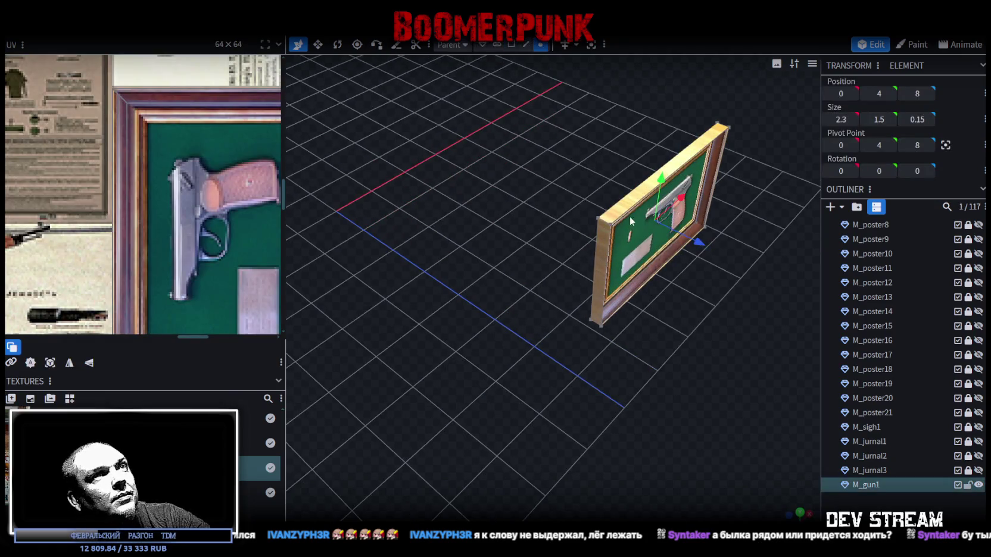
left_click(593, 216)
mouse_move(593, 216)
left_mouse_down()
mouse_move(673, 344)
mouse_move(663, 365)
mouse_move(624, 352)
left_mouse_up()
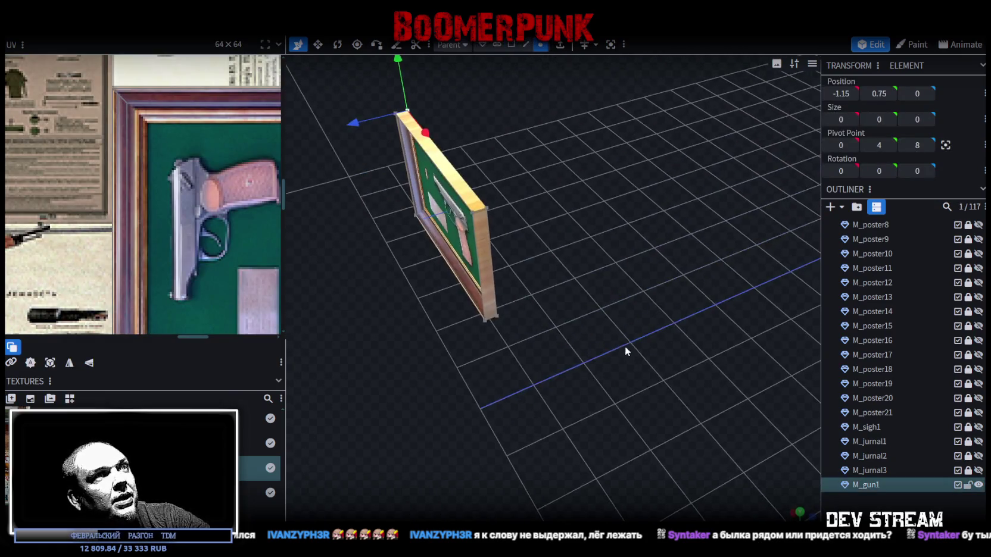
left_click(497, 316)
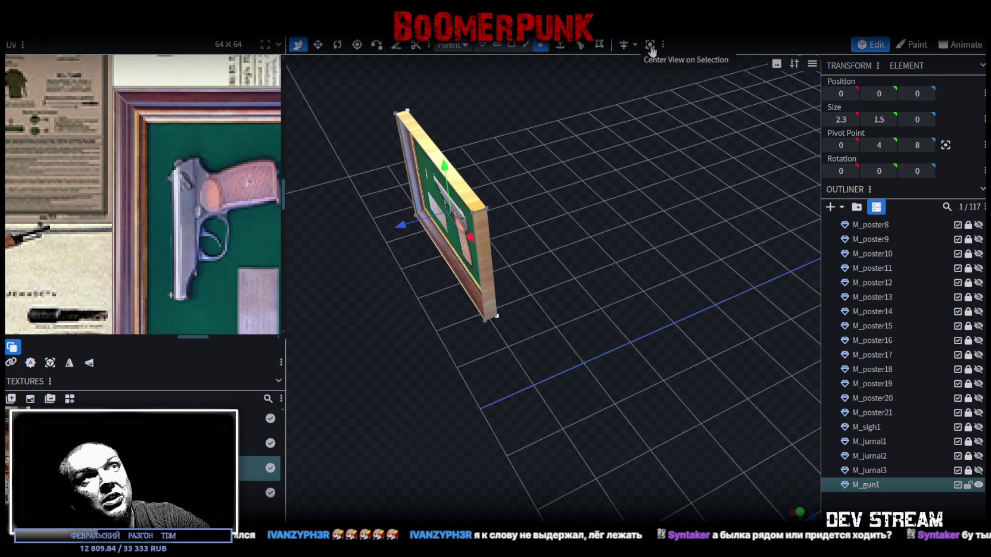
mouse_move(684, 274)
left_mouse_down()
mouse_move(588, 296)
mouse_move(699, 252)
mouse_move(764, 256)
mouse_move(701, 322)
mouse_move(786, 314)
mouse_move(649, 372)
left_mouse_up()
Step: Save the project and bring up the File menu's export commands
key("ctrl+s")
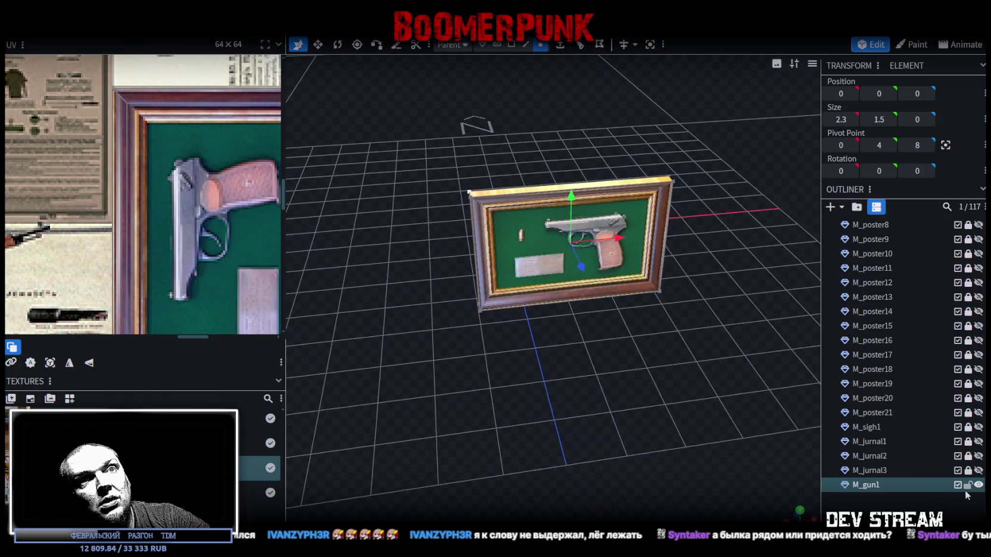
scroll(928, 416, "up", 5)
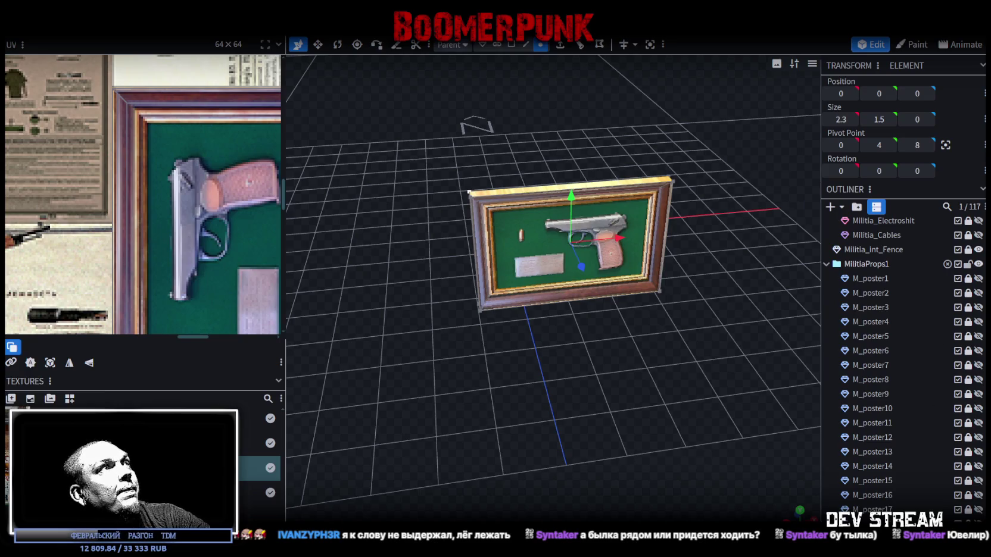
left_click(89, 27)
Step: Export the model as FBX to Build0Tutor.fbx, overwriting the existing file
mouse_move(145, 239)
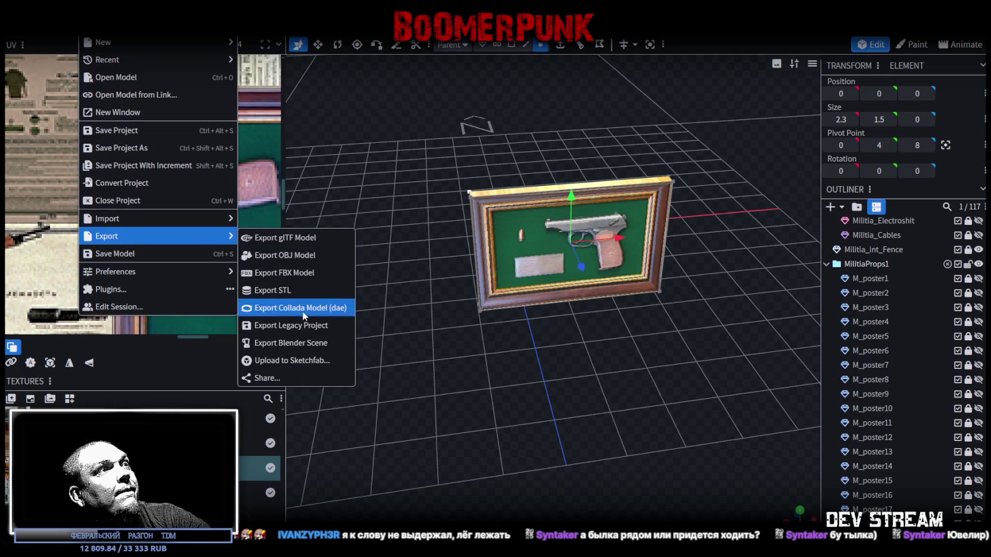
left_click(292, 291)
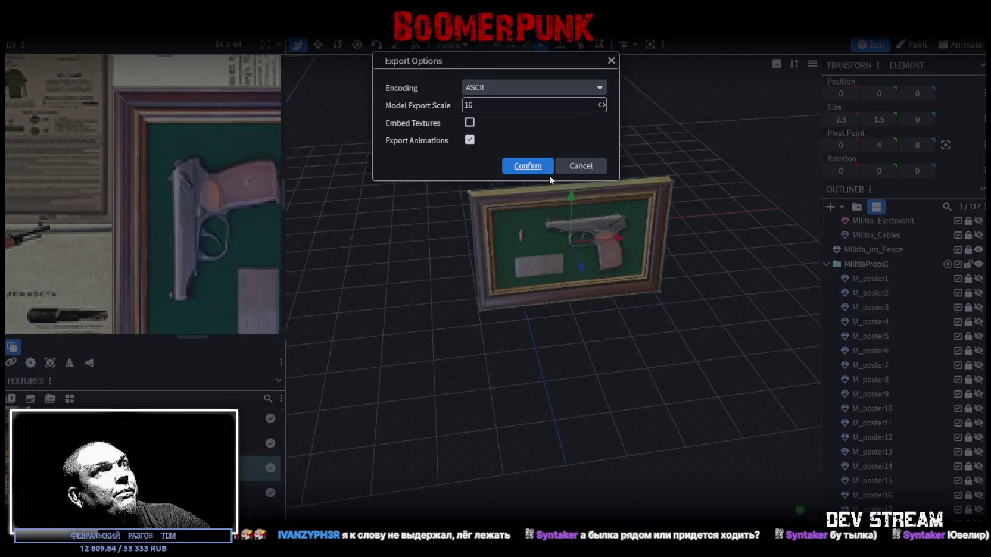
left_click(545, 169)
double_click(176, 83)
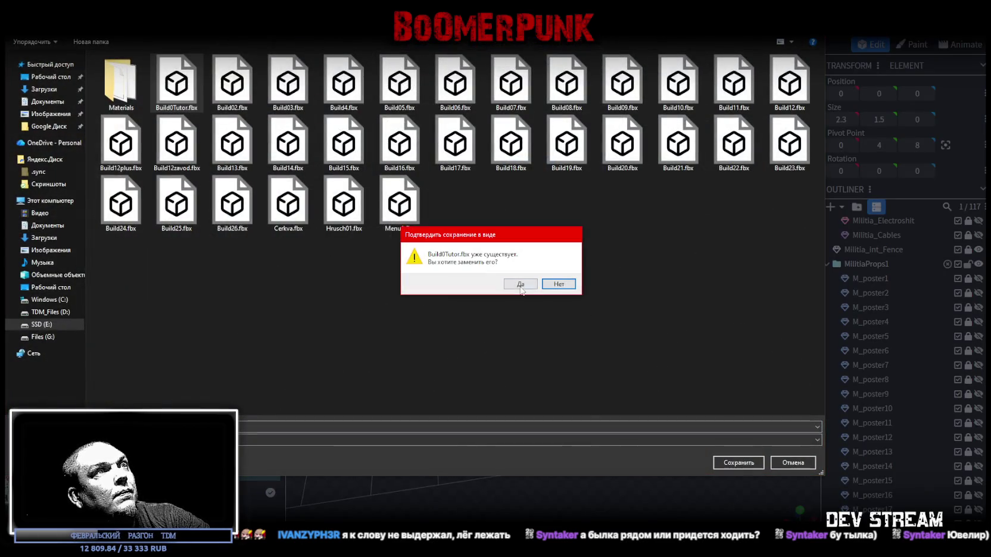
left_click(520, 288)
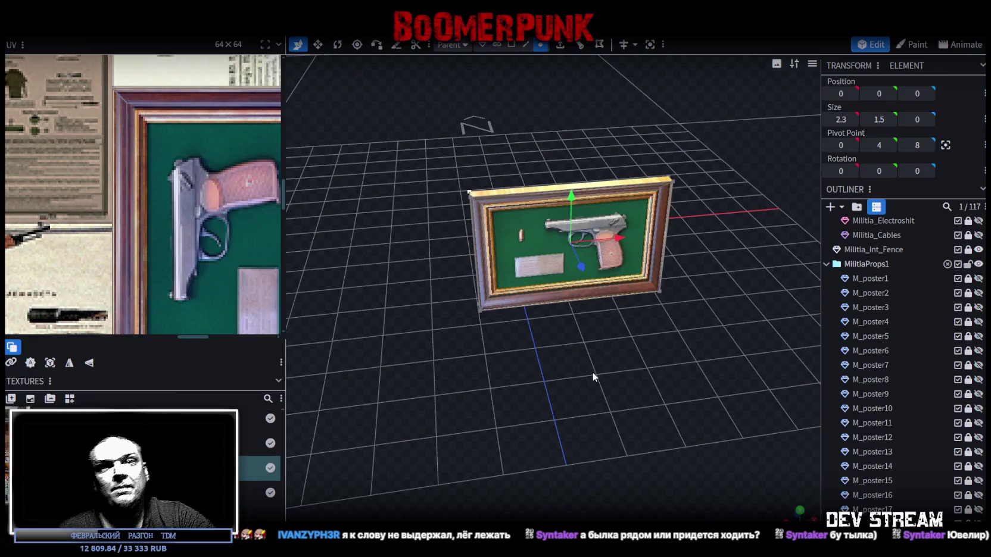
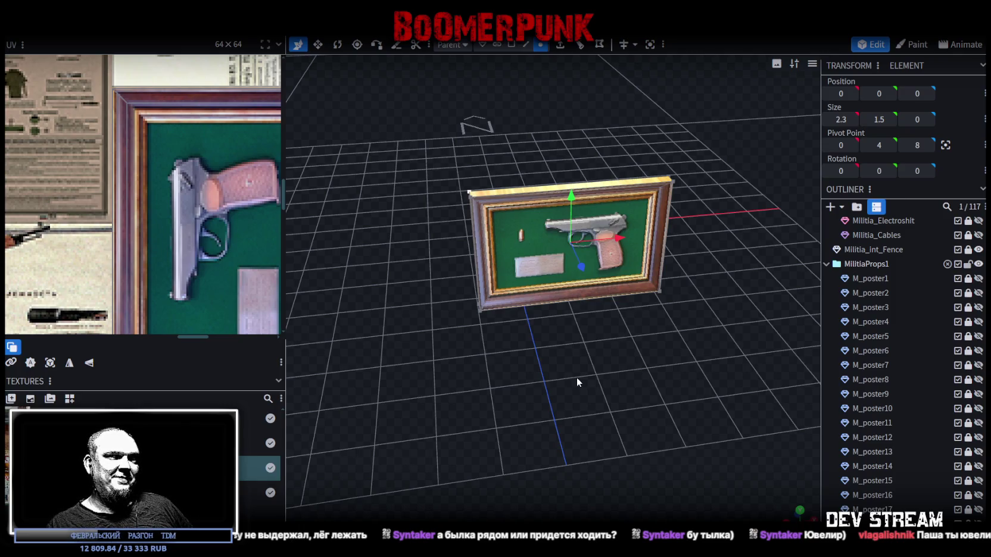
Step: Leave the framed-pistol model in Blockbench, passing Photoshop's texture atlas, and bring up the Unity militia scene
scroll(577, 382, "down", 1)
scroll(925, 349, "up", 2)
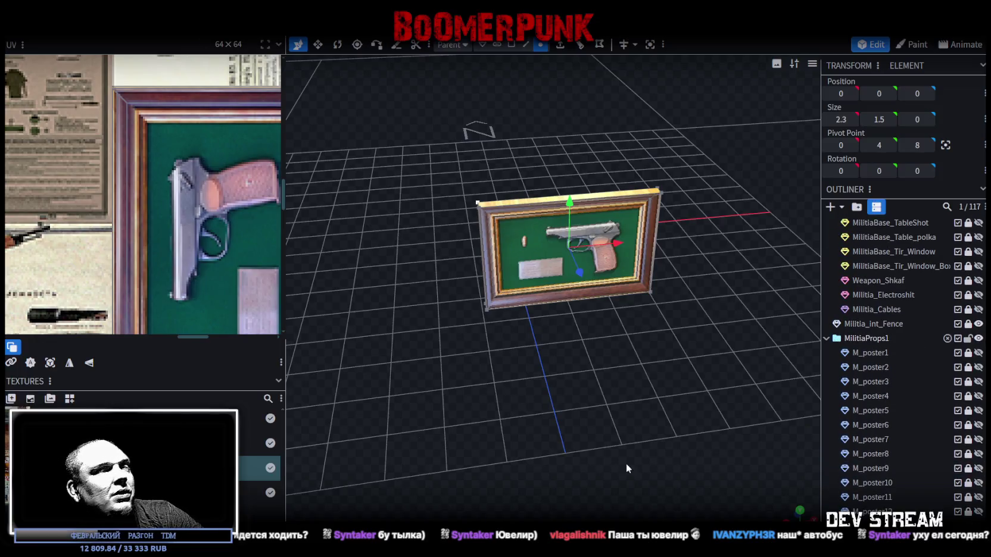
key("alt+Tab")
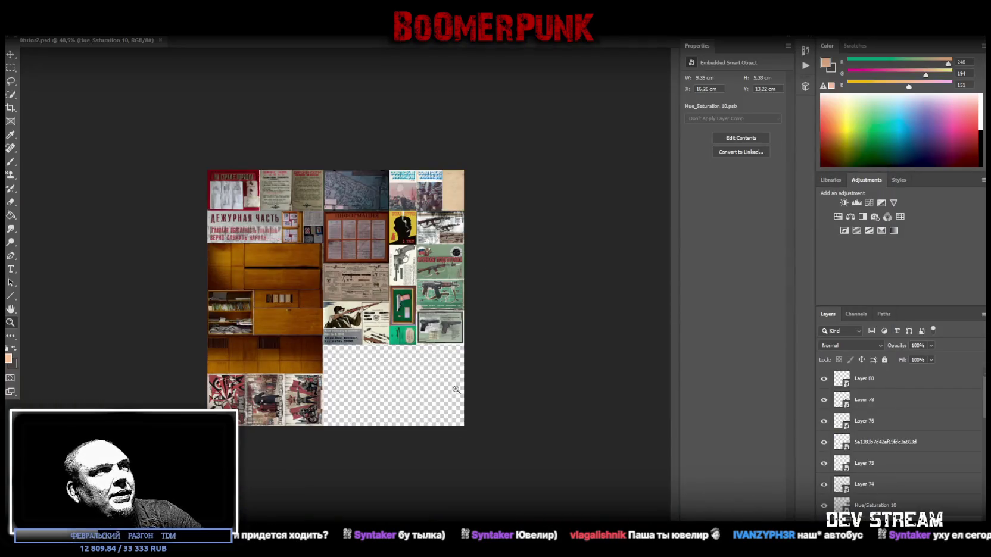
key("alt+Tab")
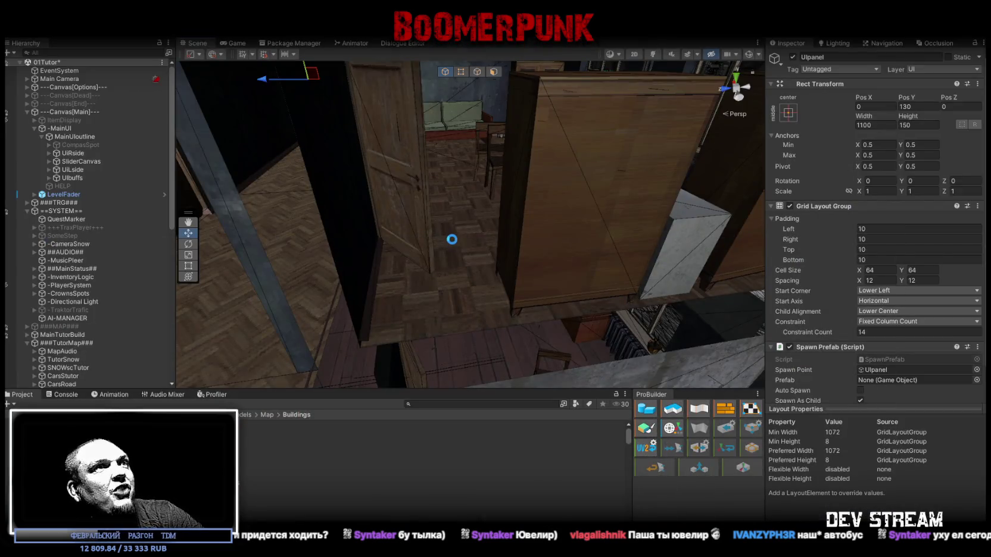
Step: Find the imported Build0Tutor model via the floor's mesh asset and drag it under MainTutorBuild
scroll(82, 204, "down", 7)
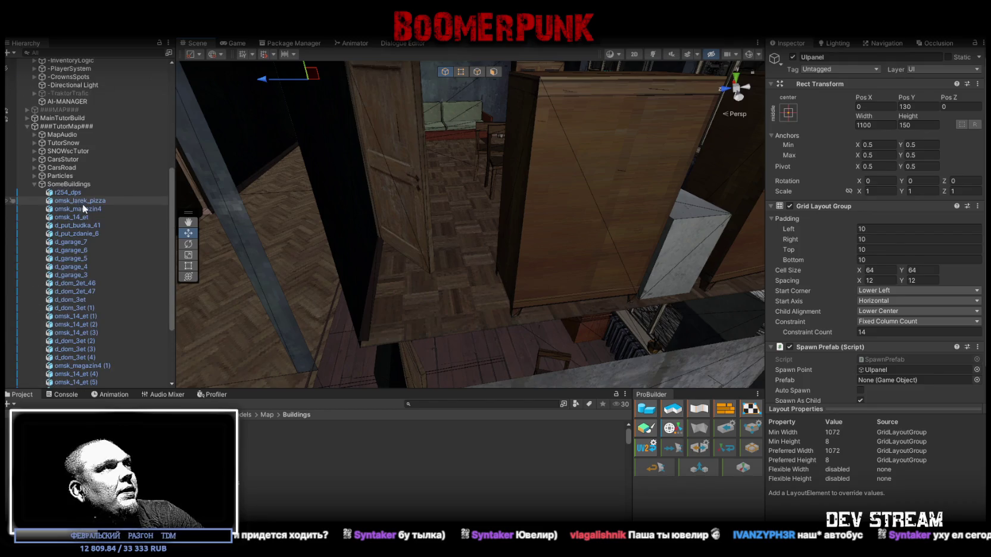
scroll(96, 201, "up", 7)
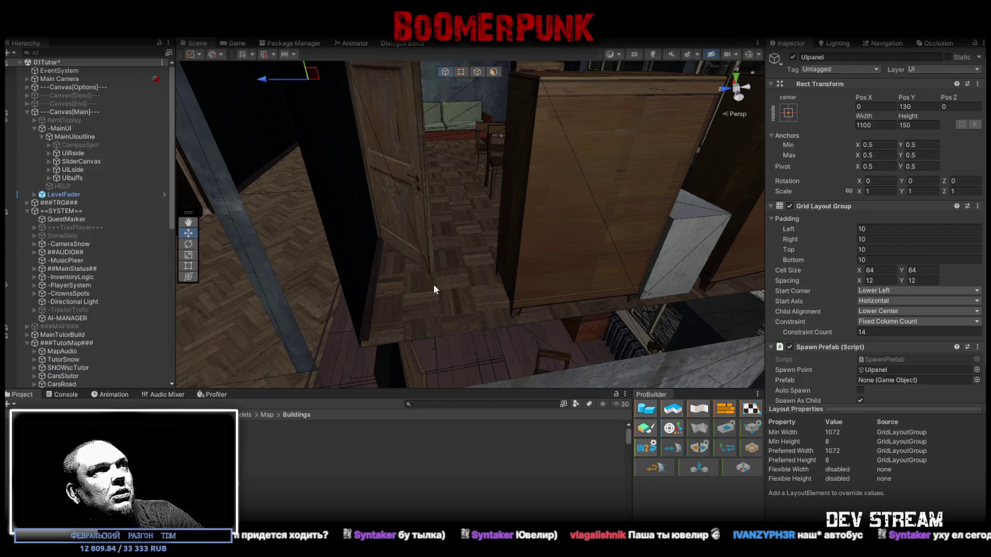
left_click(430, 275)
key("f")
left_click(883, 144)
scroll(244, 478, "up", 3)
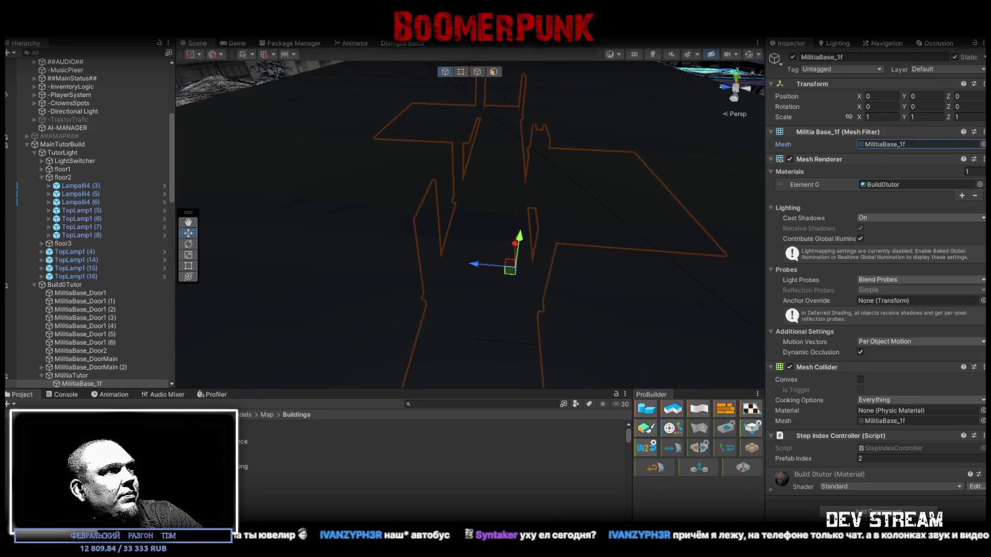
left_click(245, 478)
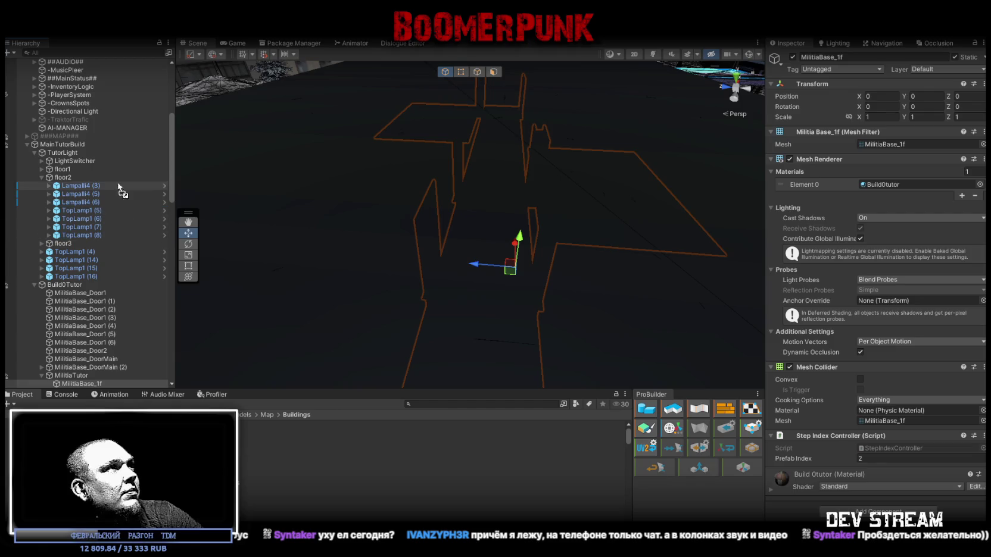
left_click_drag(70, 151, 73, 152)
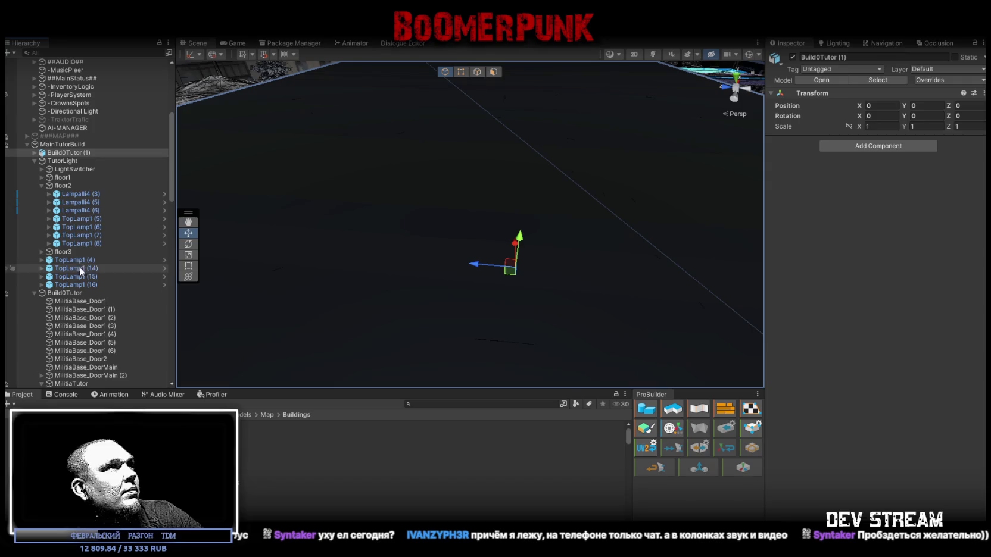
Step: Copy MilitiaProps1 directly under MainTutorBuild, delete the imported Build0Tutor, and rename the copy MilitiaProps1
left_click(34, 161)
left_click(34, 169)
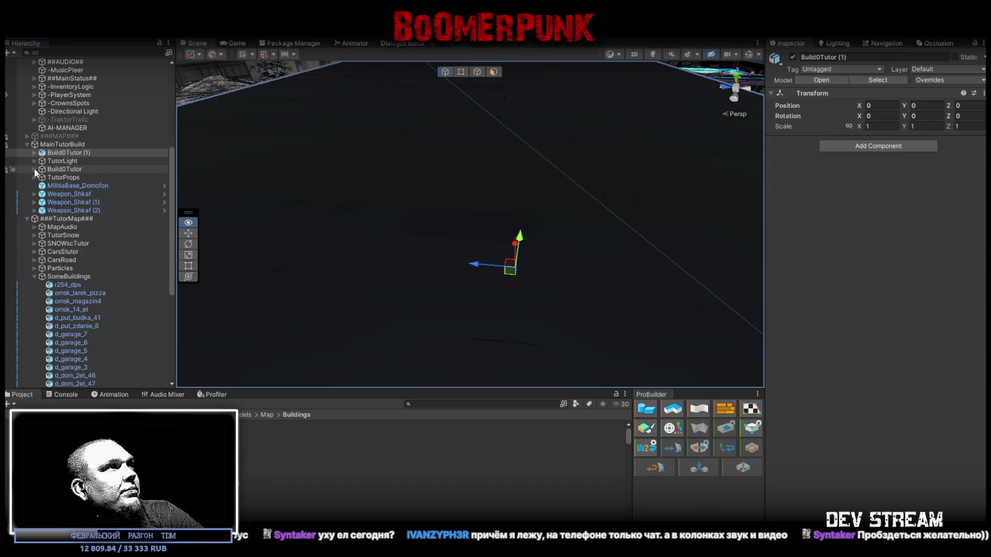
left_click(34, 152)
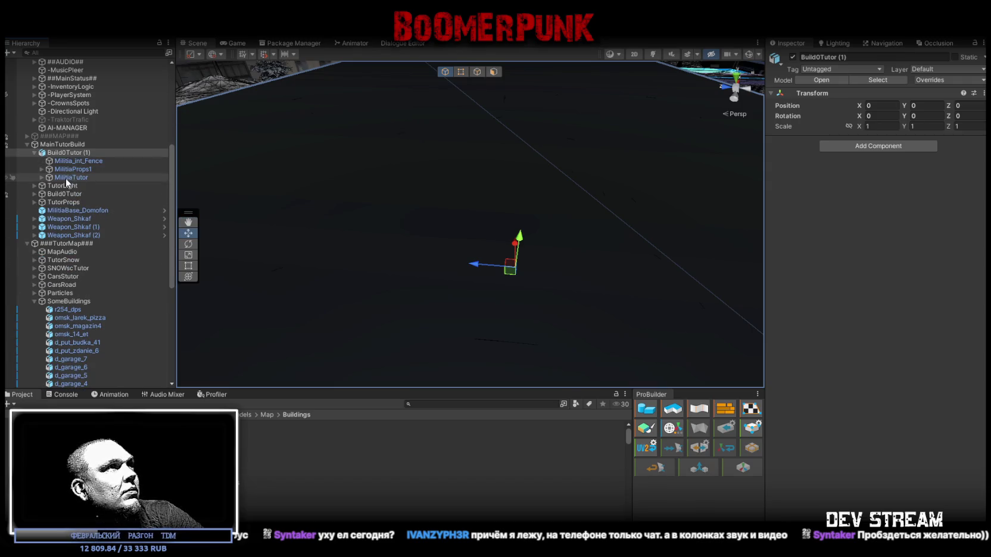
left_click(80, 171)
key("ctrl+d")
left_click_drag(85, 174, 59, 198)
left_click(68, 154)
key("Delete")
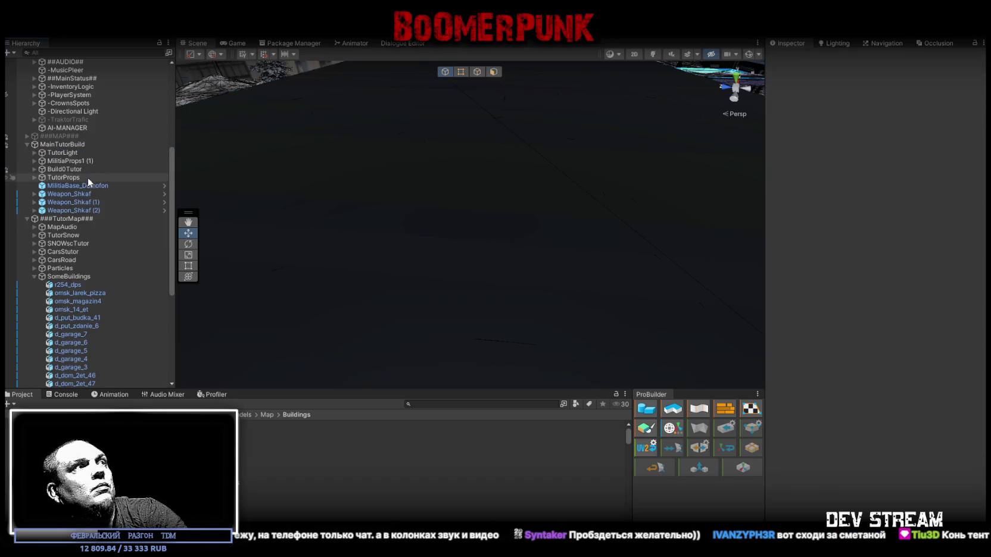
left_click(84, 161)
key("BackSpace")
key("BackSpace")
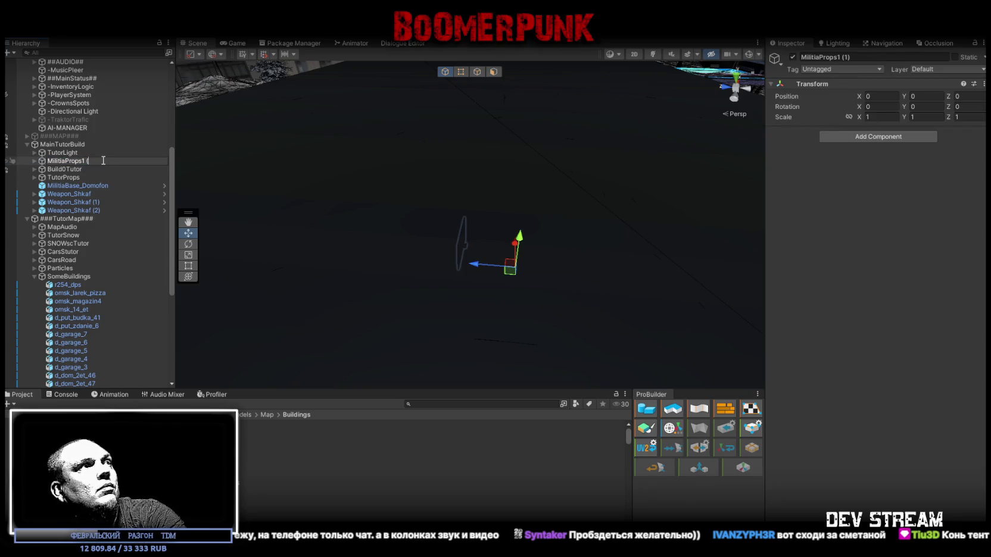
key("Return")
left_click(34, 161)
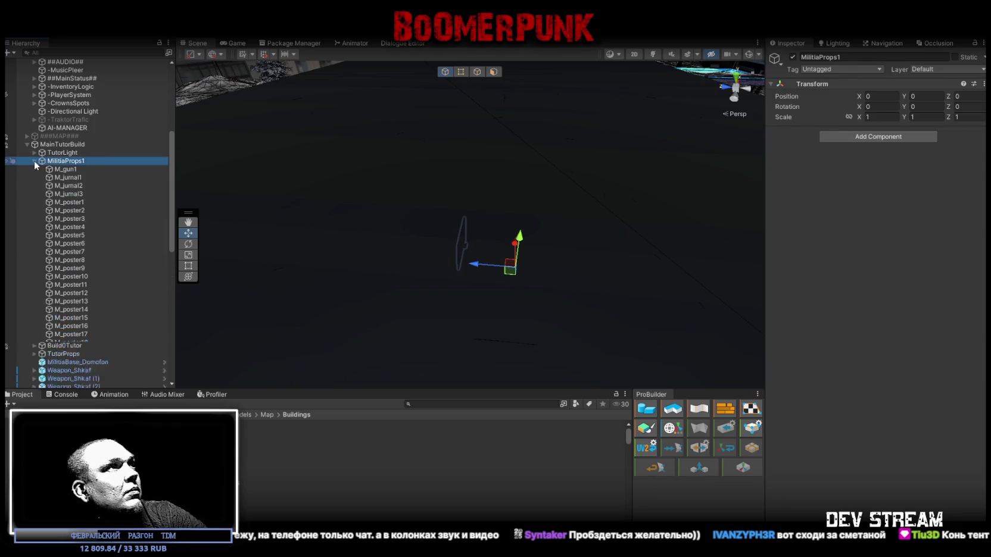
Step: Select props M_gun1 through M_sigh1, set Position Y and Z to 0, and mark them Static
left_click(68, 170)
left_click(74, 376, "shift")
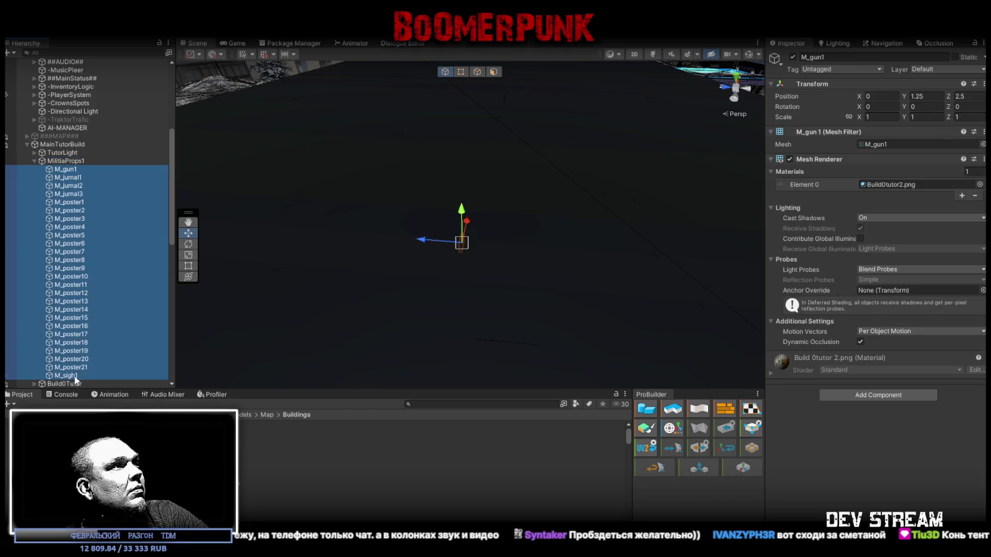
left_click(937, 97)
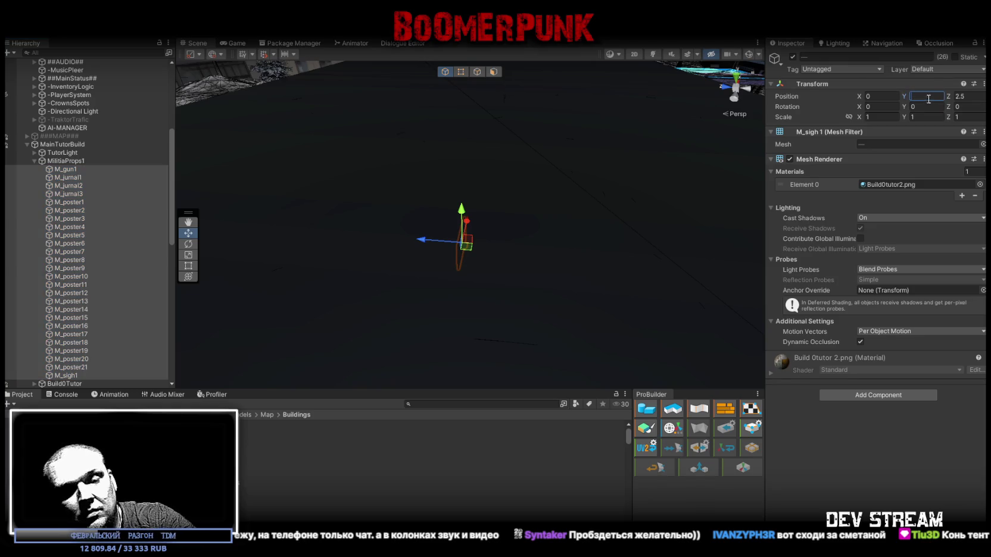
type("0")
left_click(976, 96)
type("0")
left_click(955, 56)
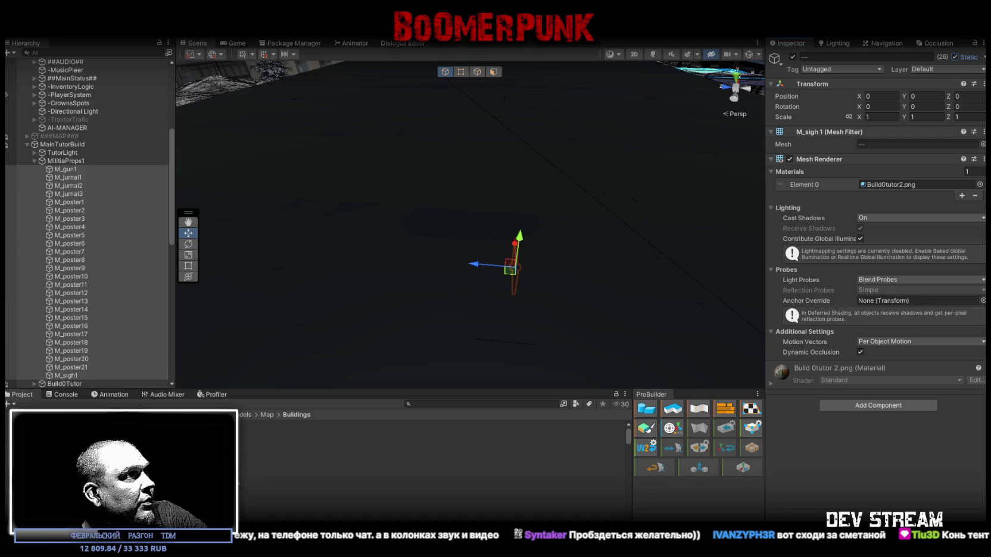
Step: Open the TutorProps folder in the Project window
right_click(39, 410)
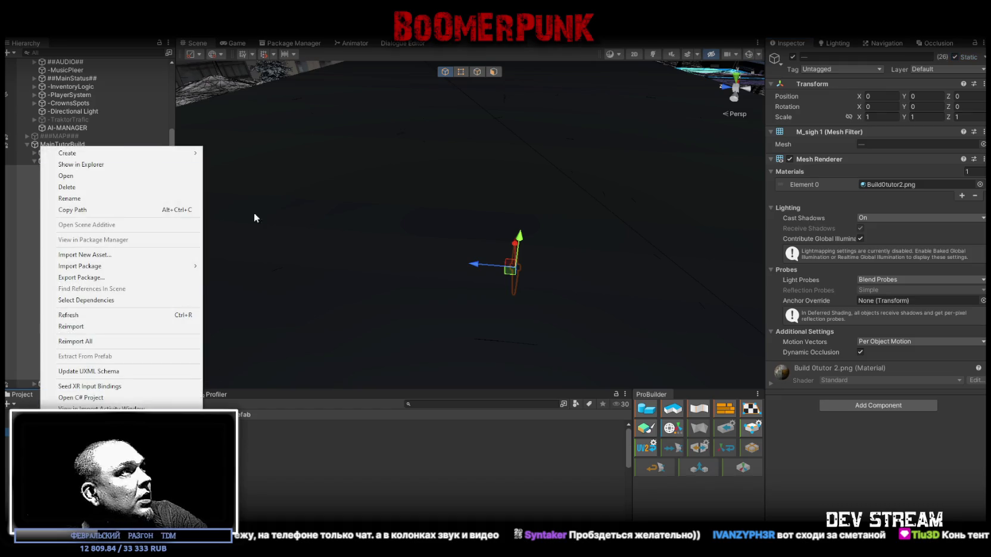
mouse_move(122, 153)
key("Escape")
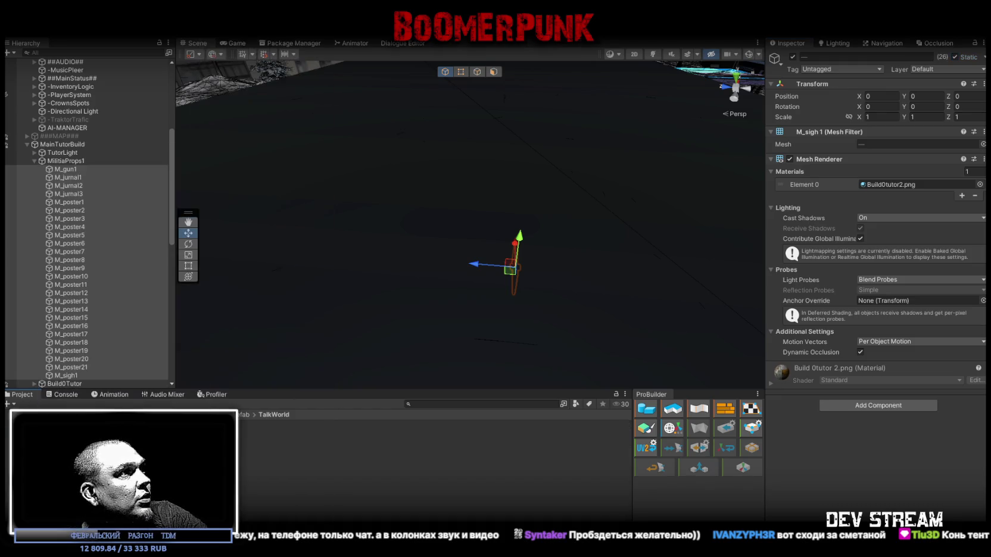
left_click(101, 442)
scroll(77, 367, "down", 2)
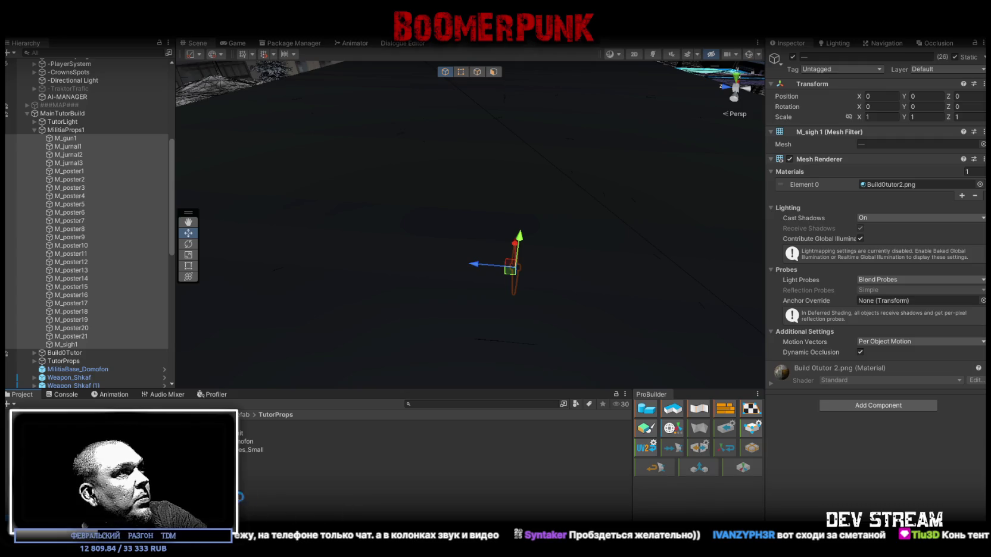
Step: Save the selected militia props as prefabs in the TutorProps folder
left_click_drag(240, 496, 280, 511)
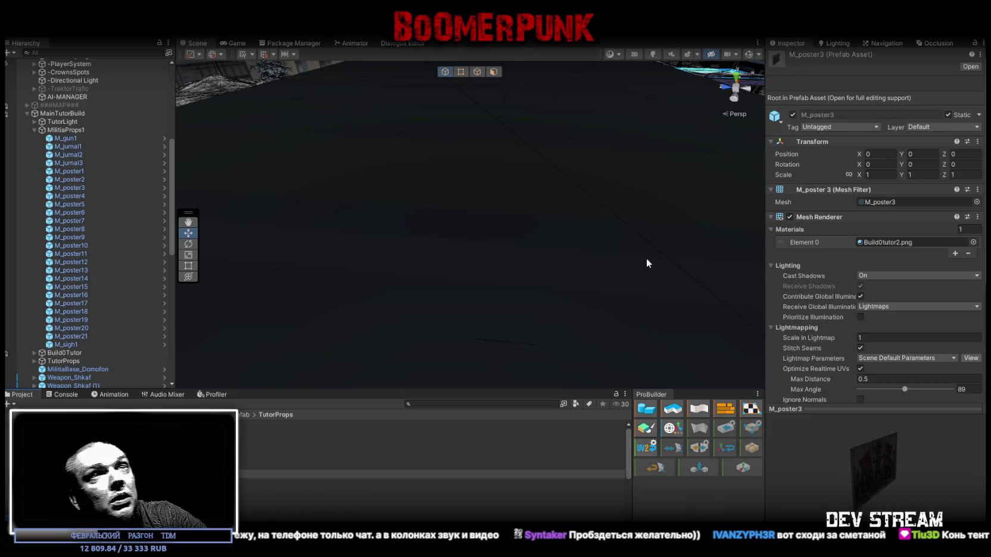
scroll(515, 259, "down", 5)
scroll(808, 328, "down", 3)
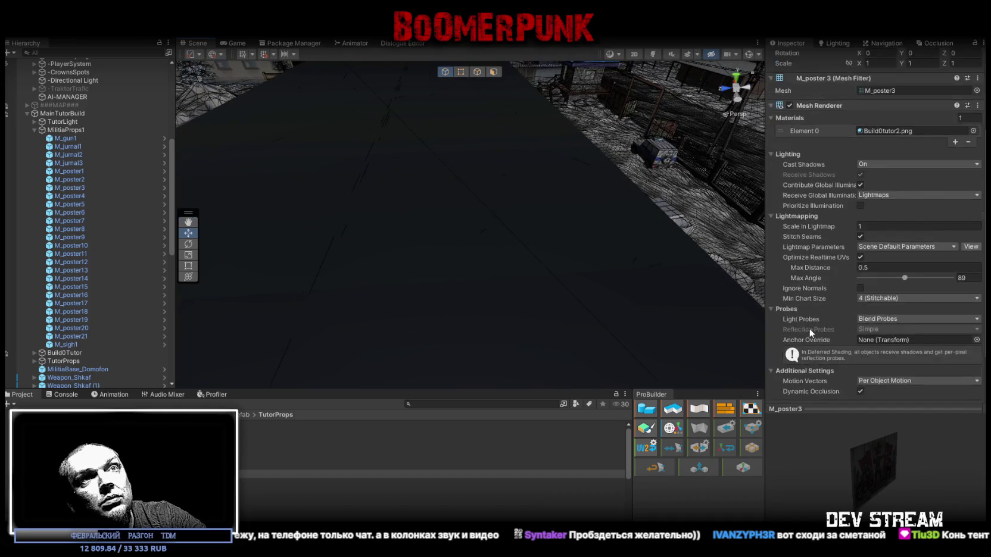
scroll(808, 328, "down", 3)
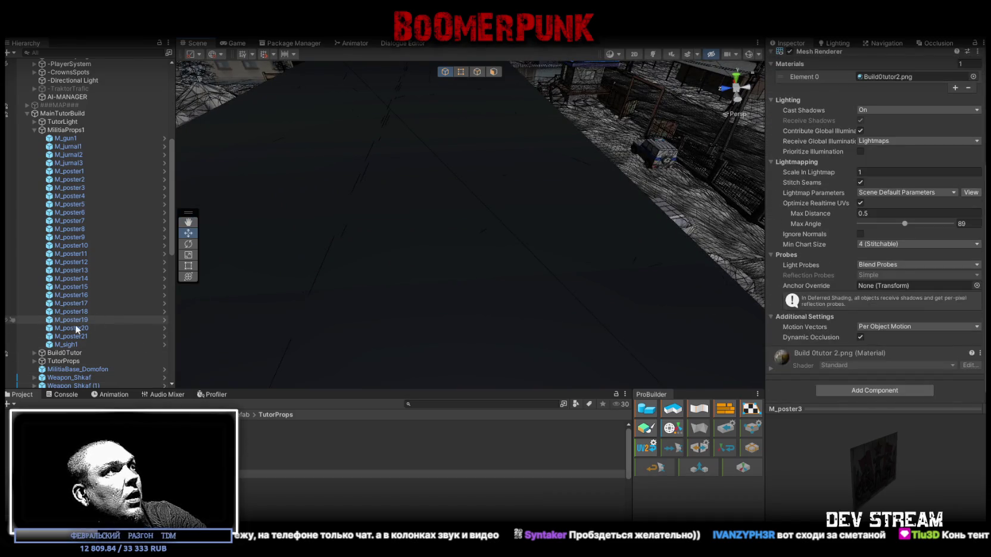
scroll(863, 179, "up", 6)
Step: Inspect the material shared by props M_gun1 through M_sigh1
left_click(883, 186)
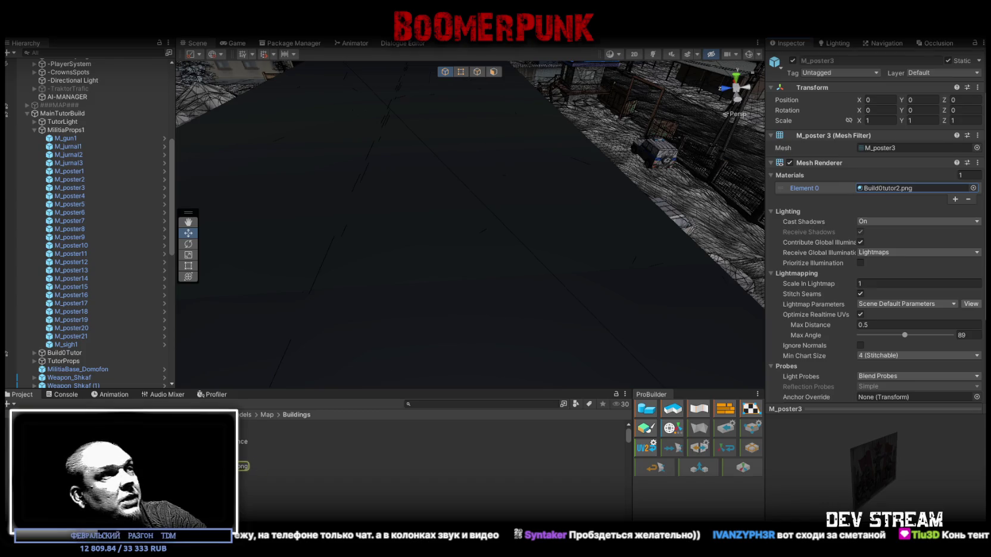
double_click(883, 187)
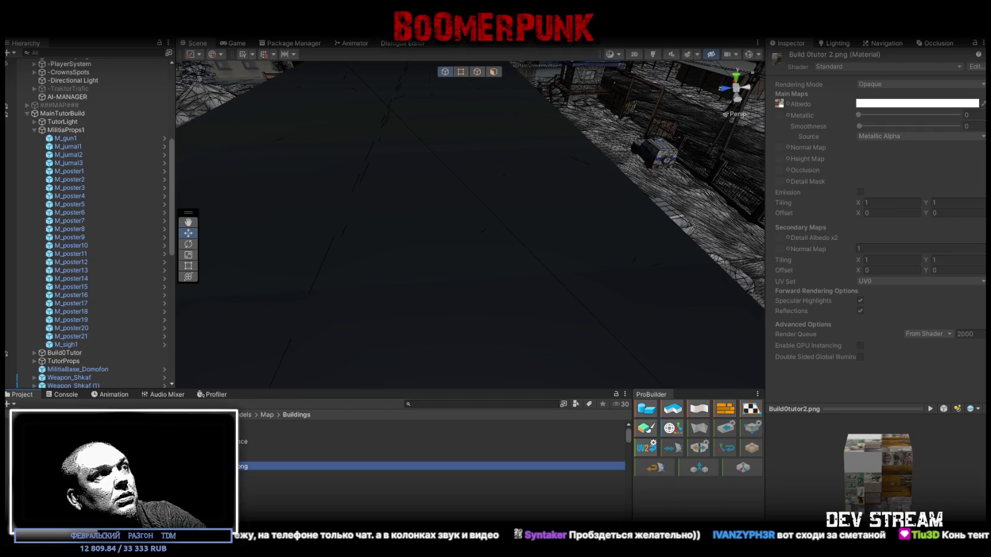
left_click(76, 345)
left_click(83, 138, "shift")
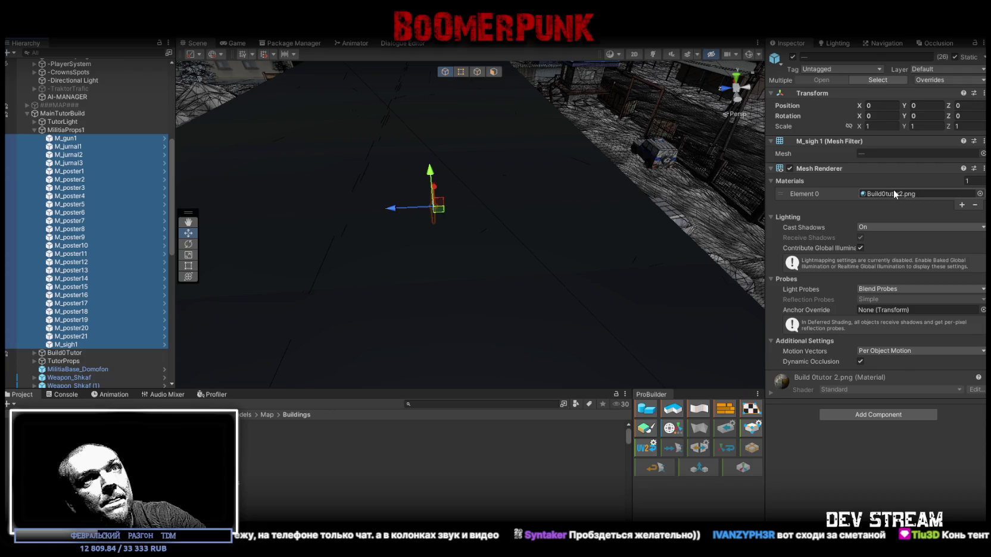
left_click(830, 192)
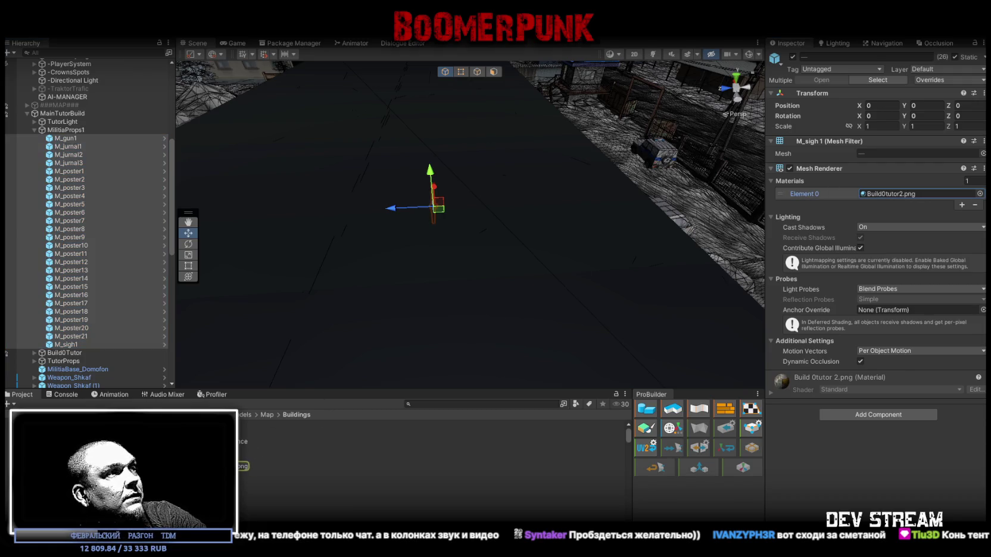
Step: Select the first-floor wall and compare its Build0tutor 1 and Build0tutor 2 materials
mouse_move(417, 250)
left_mouse_down()
mouse_move(573, 288)
mouse_move(575, 267)
mouse_move(566, 273)
left_mouse_up()
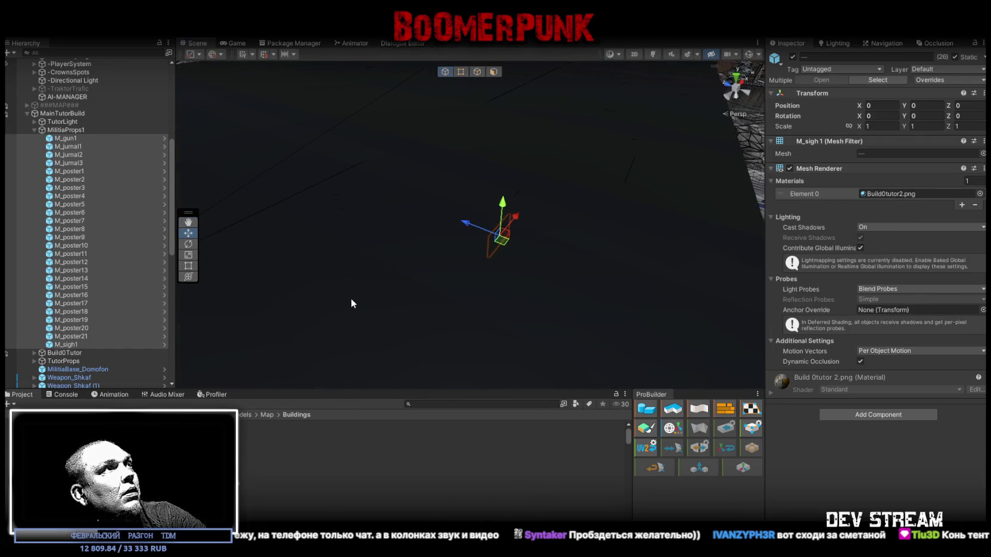
left_click(345, 295)
mouse_move(378, 272)
left_mouse_down()
mouse_move(440, 259)
mouse_move(506, 198)
mouse_move(544, 205)
mouse_move(655, 179)
left_mouse_up()
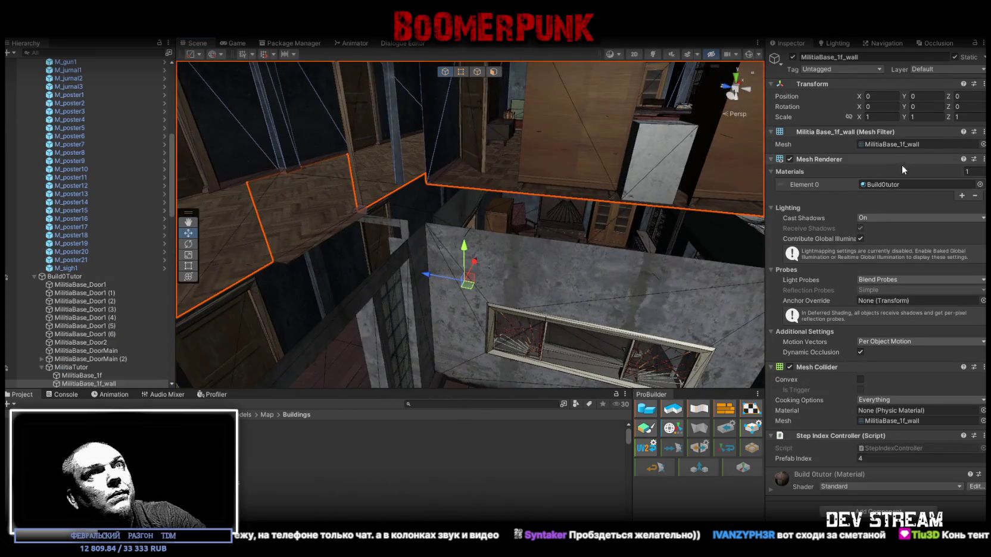
left_click(885, 182)
left_click(265, 432)
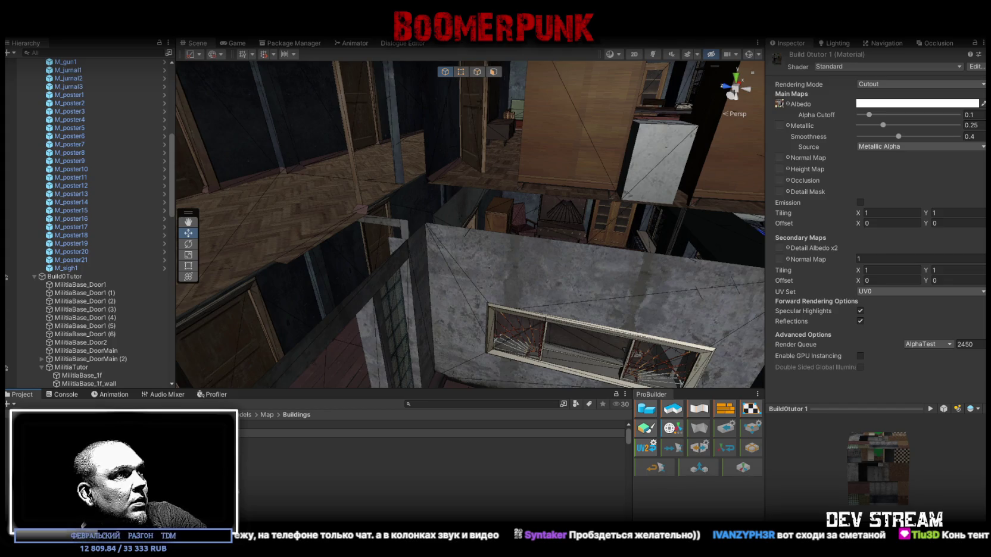
left_click(241, 465)
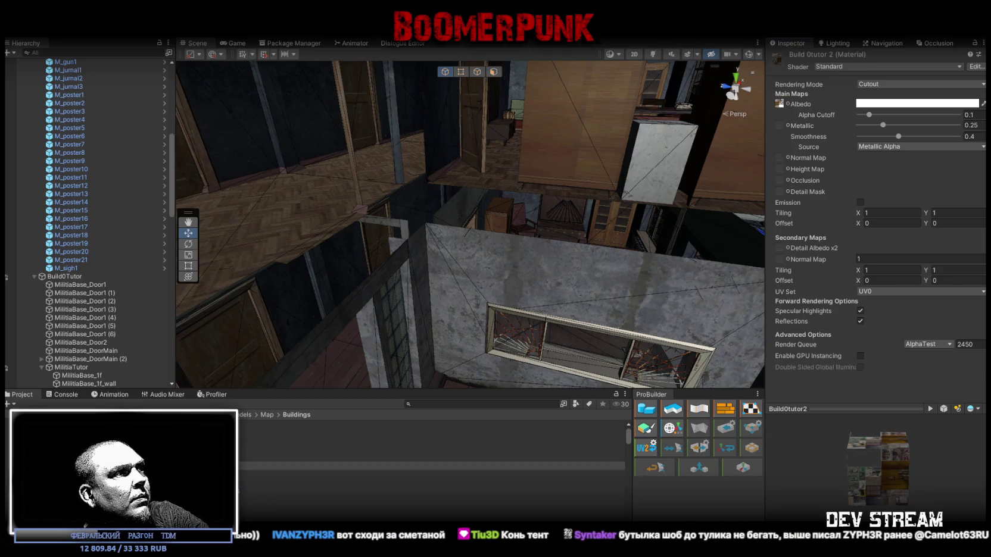
Step: Set both Build0tutor2 and Build0tutor3 textures to Max Size 1024 and Texture Type Sprite
left_click(298, 483)
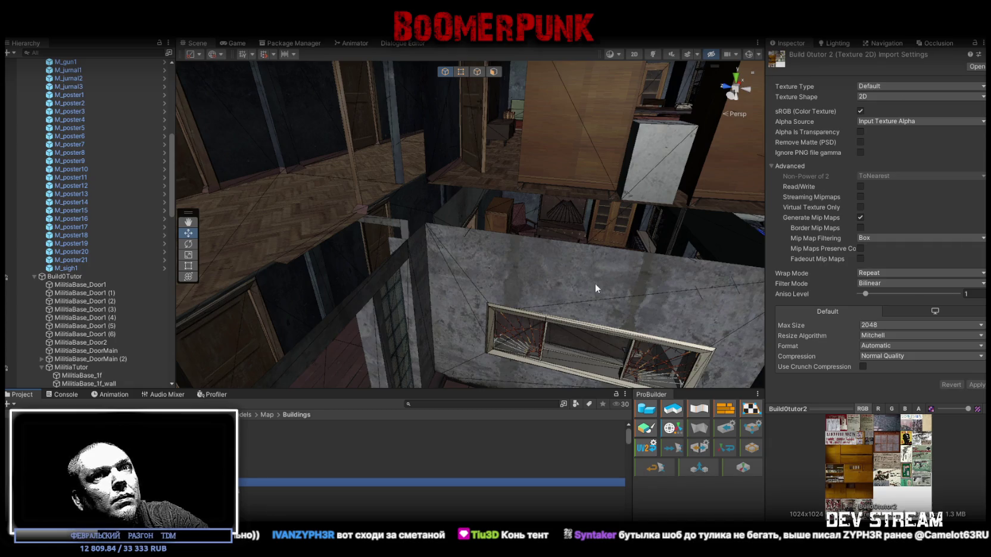
left_click(298, 474, "shift")
left_click(893, 325)
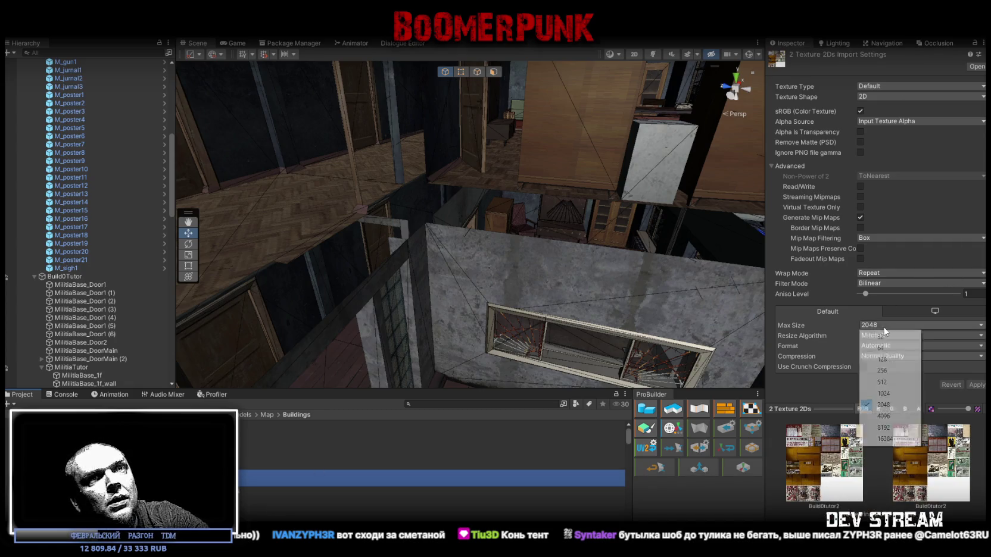
left_click(883, 394)
left_click(884, 86)
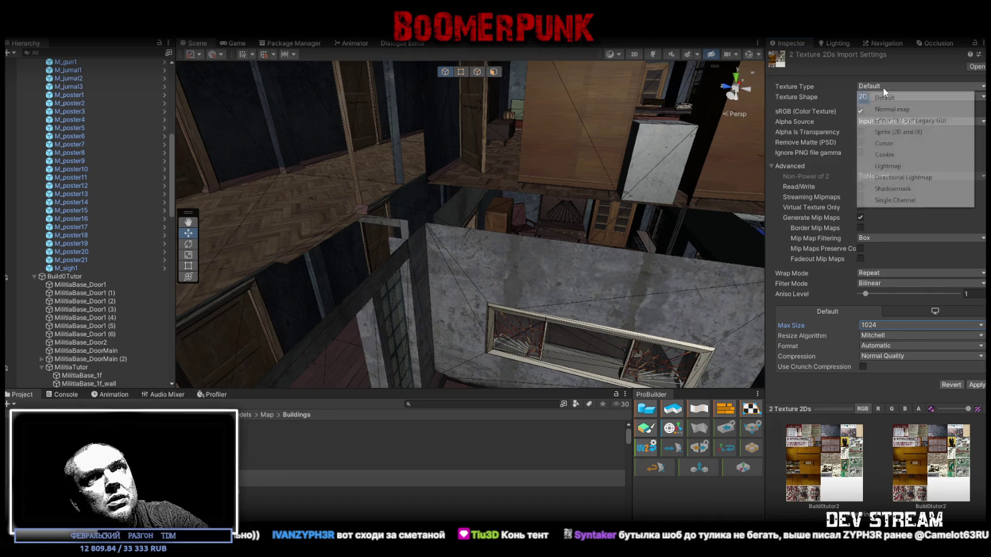
left_click(887, 132)
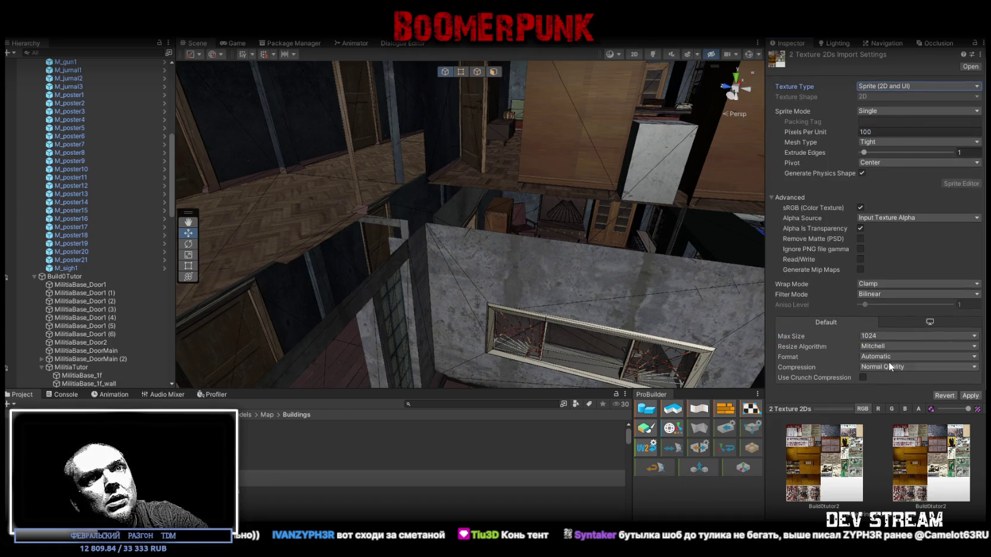
Step: Enable Remove Matte, Ignore PNG Gamma and Read/Write, choose Point filtering, and apply
left_click(861, 238)
left_click(860, 281)
left_click(860, 292)
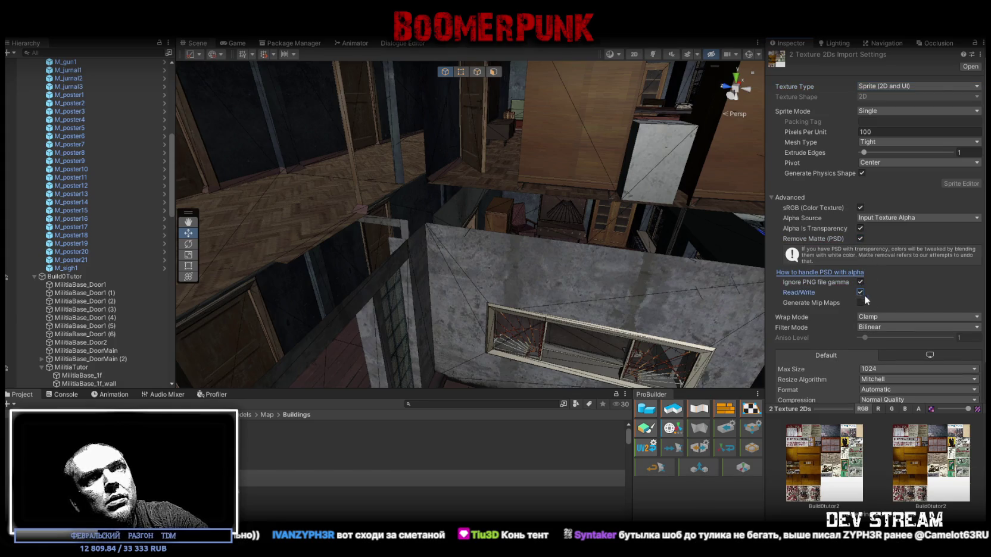
scroll(883, 203, "down", 2)
left_click(877, 293)
left_click(875, 301)
left_click(971, 393)
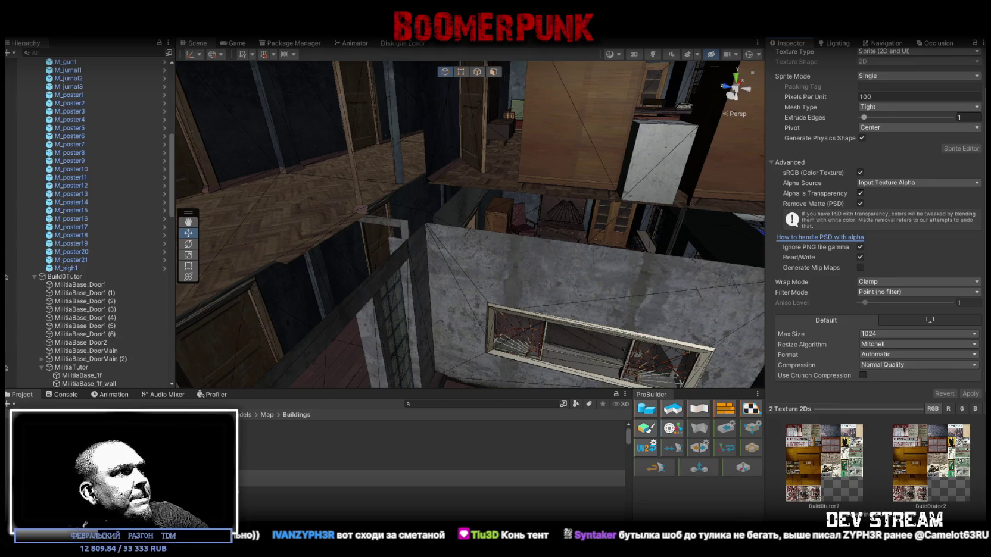
left_click(357, 483)
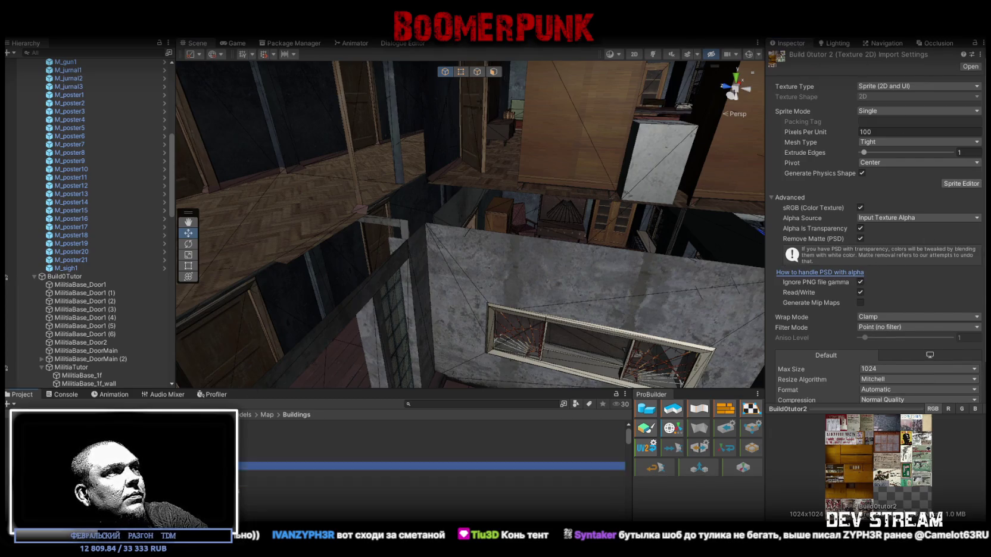
left_click(68, 268)
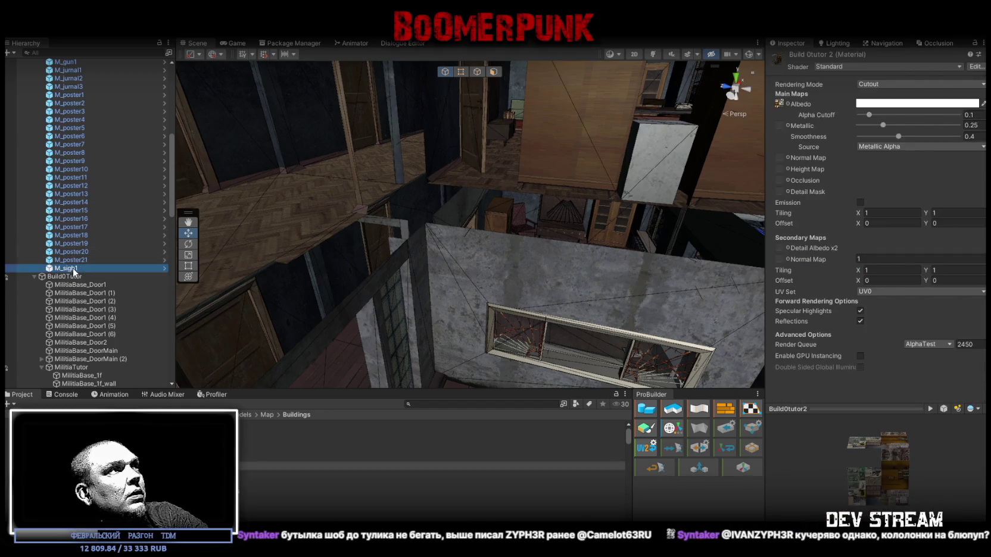
Step: Apply all prefab overrides for the props M_gun1 through the posters
scroll(100, 221, "up", 5)
left_click(69, 186, "shift")
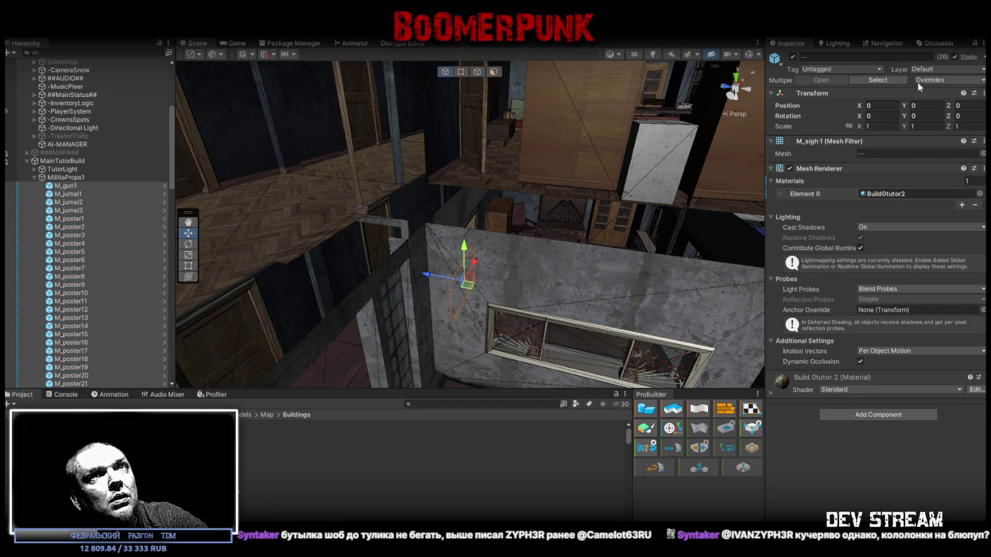
left_click(934, 80)
left_click(956, 133)
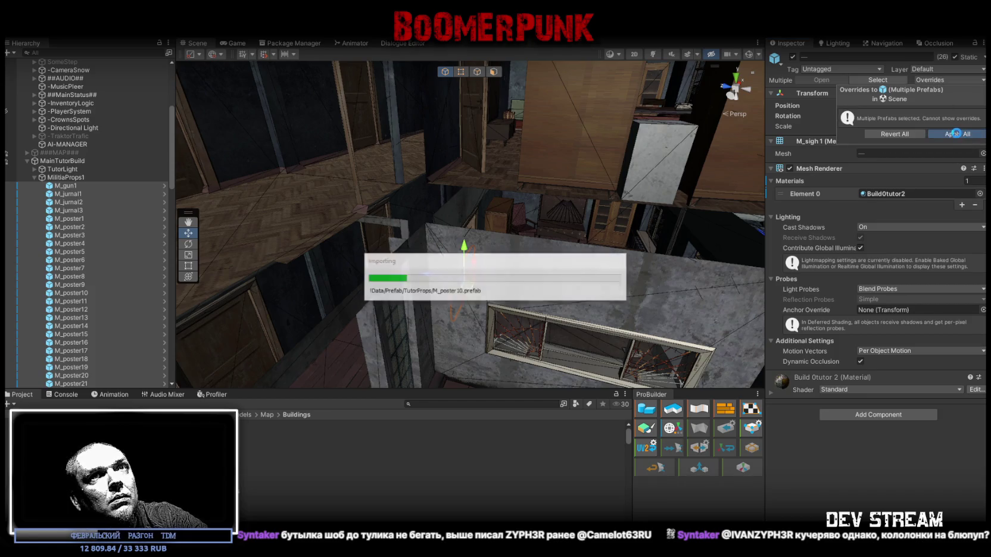
Step: Move the M_gun1 pistol plaque onto the desk beside the seated character's hand
mouse_move(560, 226)
left_mouse_down()
mouse_move(579, 221)
mouse_move(503, 207)
left_mouse_up()
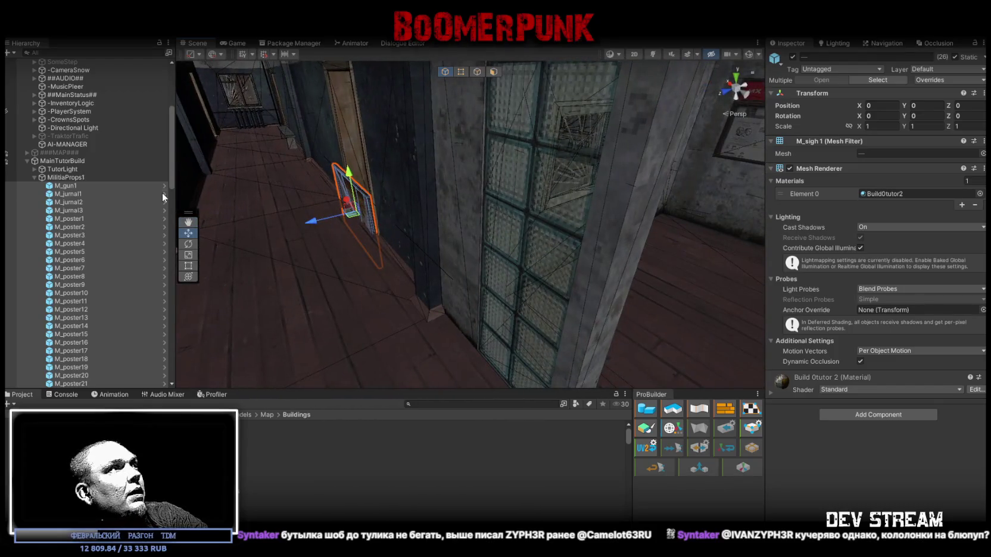
double_click(75, 185)
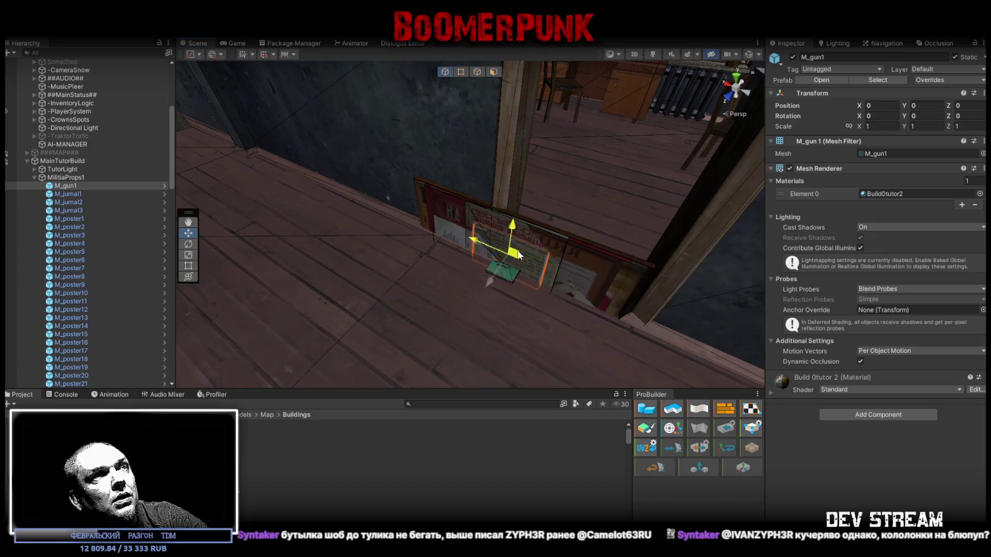
mouse_move(509, 269)
left_mouse_down()
mouse_move(457, 120)
mouse_move(360, 137)
mouse_move(443, 155)
mouse_move(347, 126)
mouse_move(532, 146)
mouse_move(458, 215)
mouse_move(510, 203)
left_mouse_up()
mouse_move(500, 170)
left_mouse_down()
mouse_move(544, 292)
mouse_move(482, 307)
mouse_move(513, 312)
mouse_move(596, 268)
mouse_move(504, 310)
left_mouse_up()
scroll(481, 270, "up", 5)
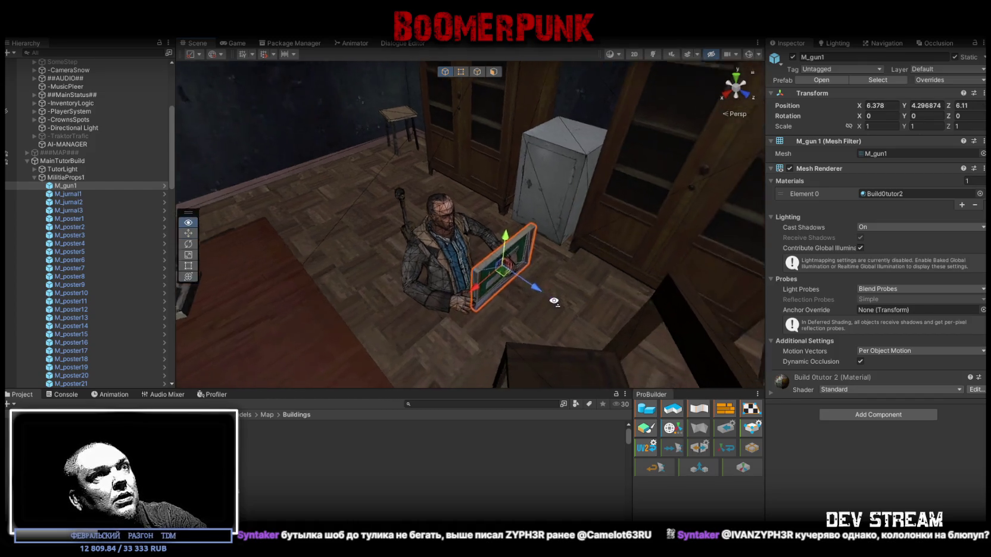
left_click_drag(482, 270, 411, 287)
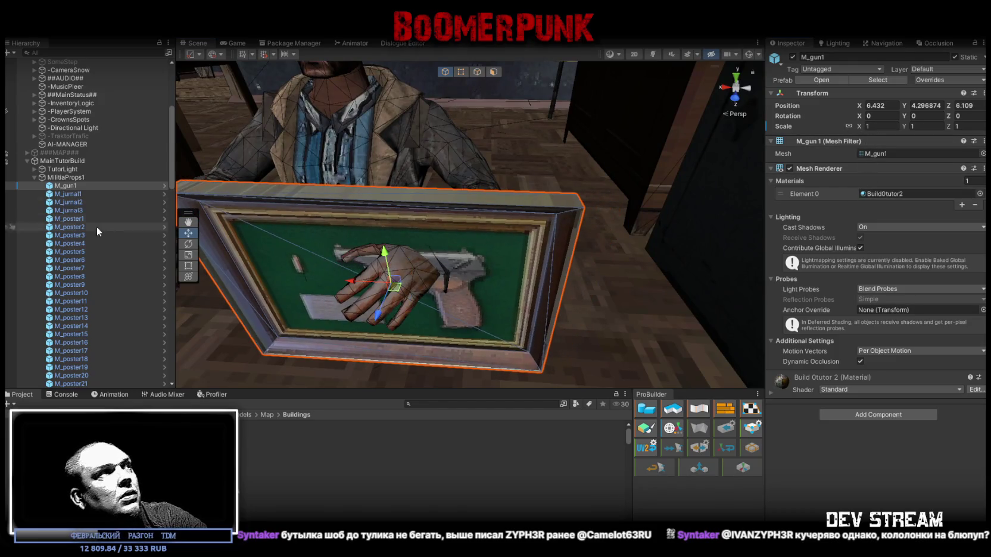
left_click(69, 186)
scroll(90, 292, "down", 2)
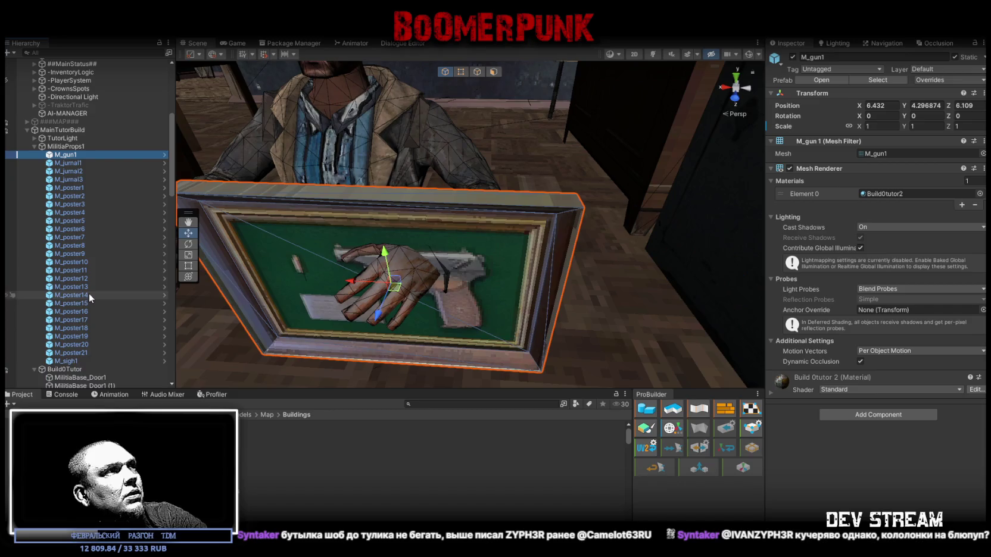
Step: Scale M_gun1 uniformly to 0.75 with the scale axes locked together
left_click(73, 359, "shift")
left_click(848, 126)
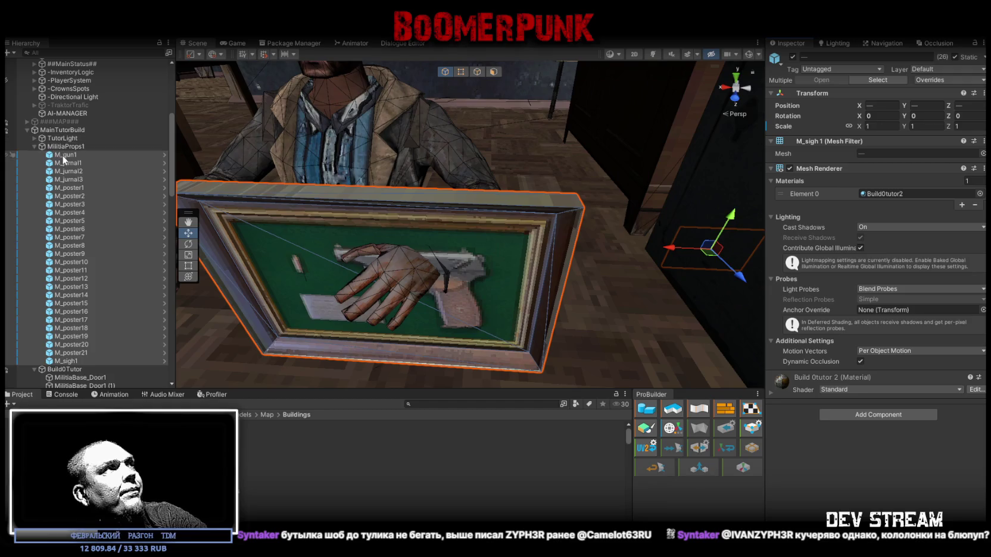
left_click(64, 155)
left_click(873, 127)
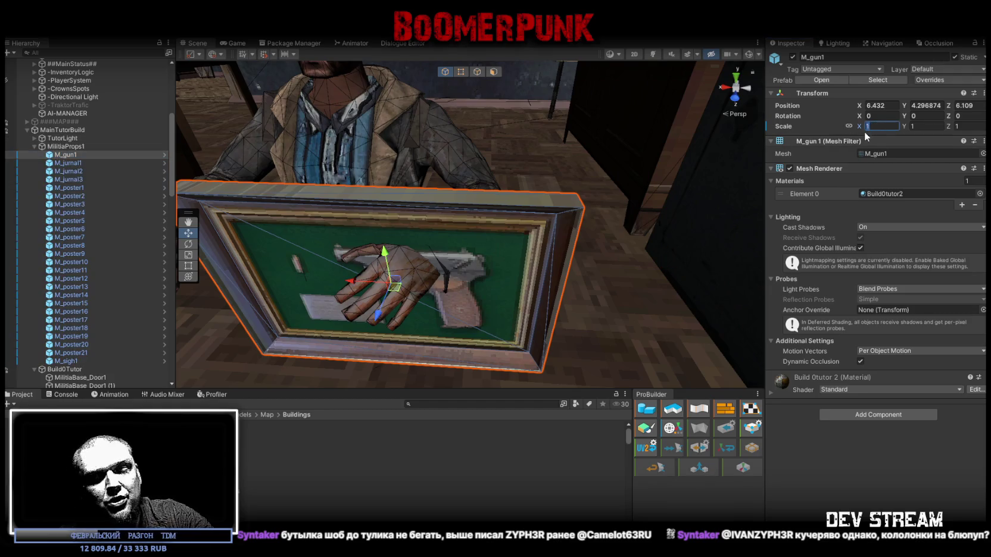
type(".9")
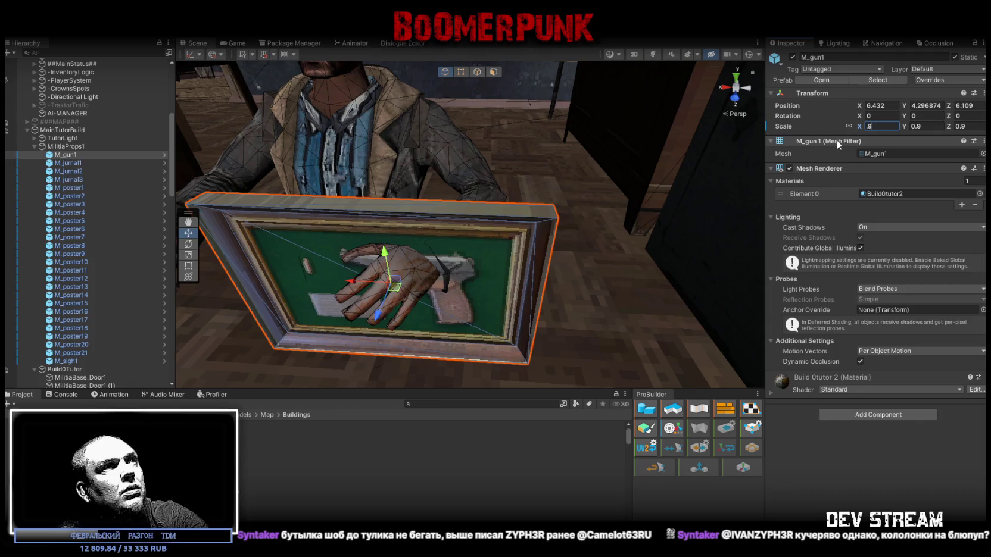
key("BackSpace")
type("8")
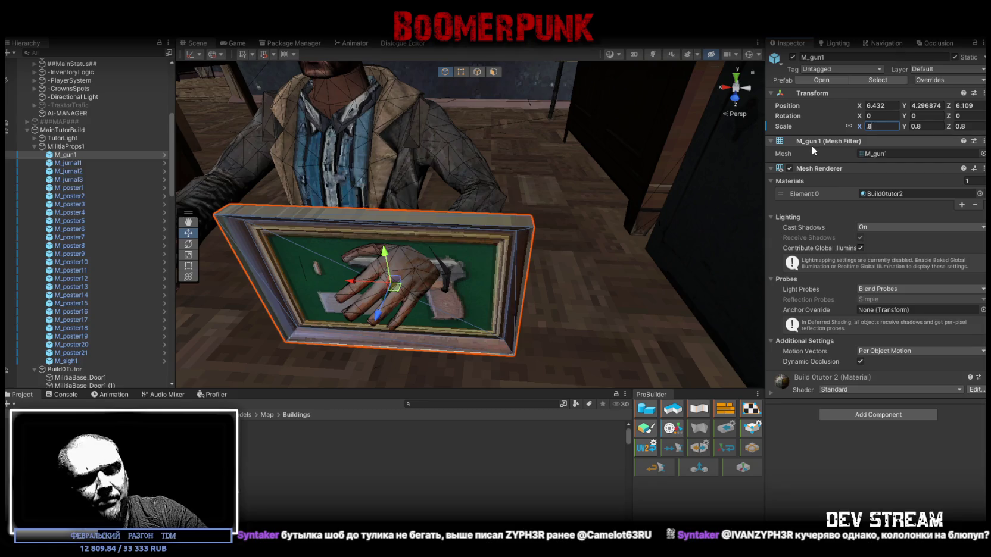
key("BackSpace")
type("75")
key("Return")
Step: Turn the pistol picture 180° and hang it high on the wall beside the window
mouse_move(595, 179)
left_mouse_down()
mouse_move(554, 181)
mouse_move(474, 260)
mouse_move(423, 291)
mouse_move(410, 279)
mouse_move(548, 177)
left_mouse_up()
key("f")
key("e")
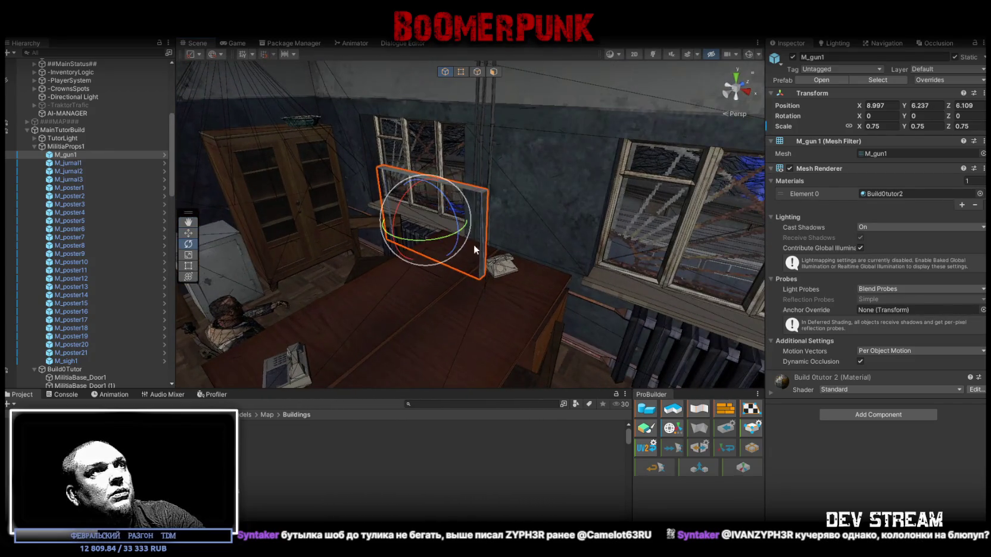
mouse_move(468, 232)
left_mouse_down()
mouse_move(705, 218)
mouse_move(568, 227)
mouse_move(451, 203)
left_mouse_up()
key("w")
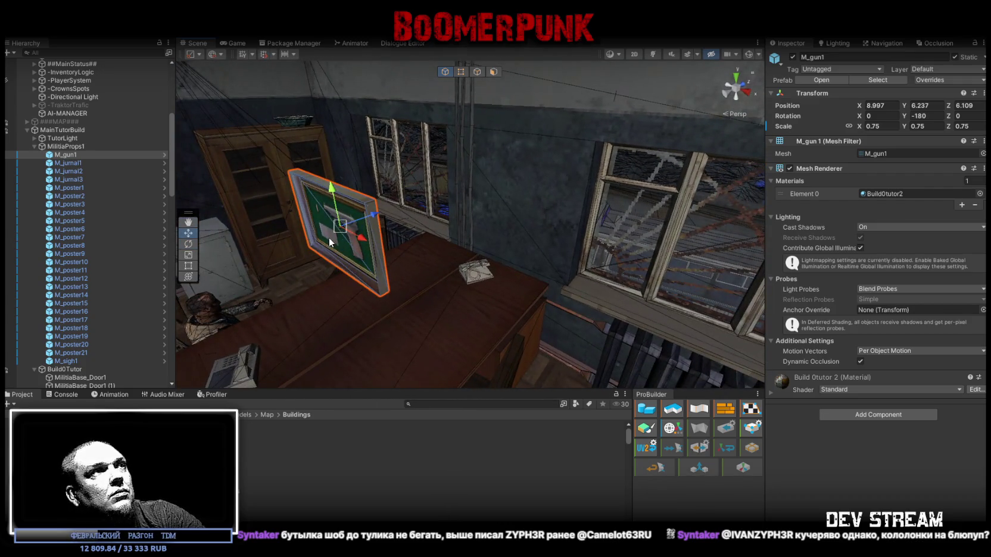
mouse_move(339, 226)
left_mouse_down()
mouse_move(545, 189)
mouse_move(588, 156)
mouse_move(594, 175)
mouse_move(557, 220)
mouse_move(461, 275)
mouse_move(429, 134)
mouse_move(478, 126)
left_mouse_up()
mouse_move(487, 190)
left_mouse_down()
mouse_move(453, 185)
mouse_move(429, 197)
mouse_move(489, 197)
left_mouse_up()
left_click_drag(907, 237, 464, 229)
key("f")
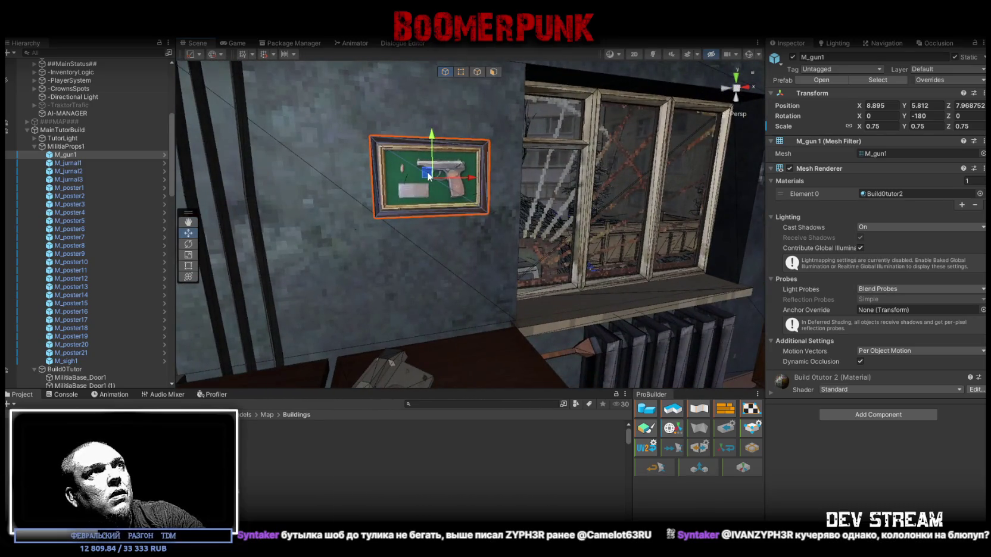
mouse_move(428, 176)
left_mouse_down()
mouse_move(428, 140)
mouse_move(216, 222)
left_mouse_up()
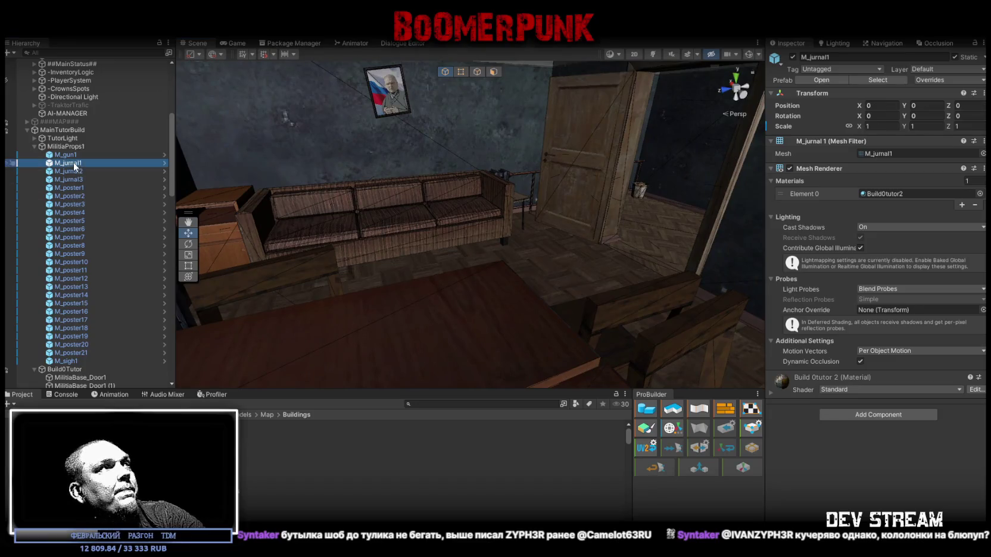
Step: Move the M_jurnal1 magazine onto the desk by the phone
double_click(68, 164)
mouse_move(457, 272)
left_mouse_down()
mouse_move(393, 280)
mouse_move(357, 250)
mouse_move(406, 239)
mouse_move(402, 274)
left_mouse_up()
mouse_move(465, 265)
left_mouse_down()
mouse_move(367, 190)
mouse_move(535, 214)
mouse_move(544, 186)
mouse_move(539, 227)
mouse_move(524, 189)
left_mouse_up()
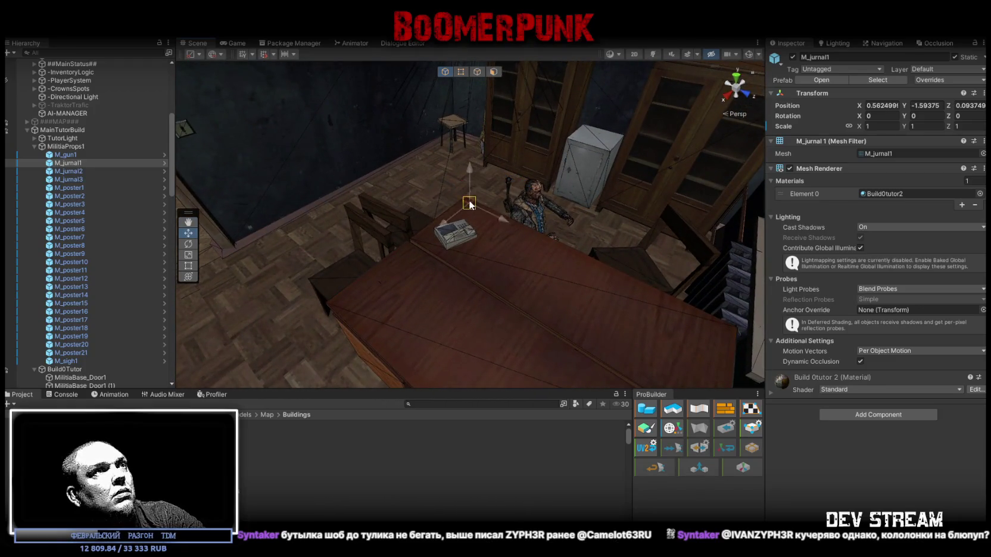
scroll(467, 203, "up", 5)
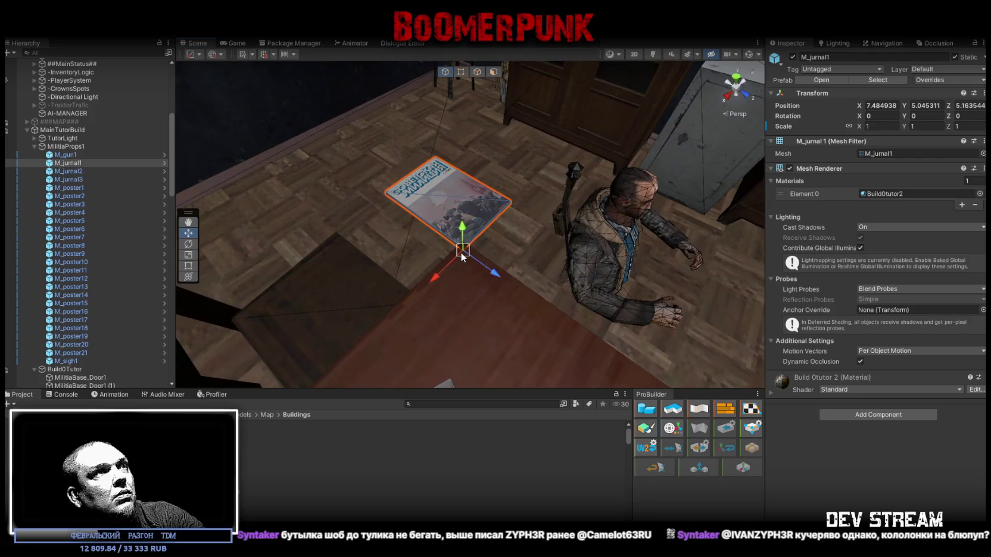
left_click_drag(467, 251, 468, 241)
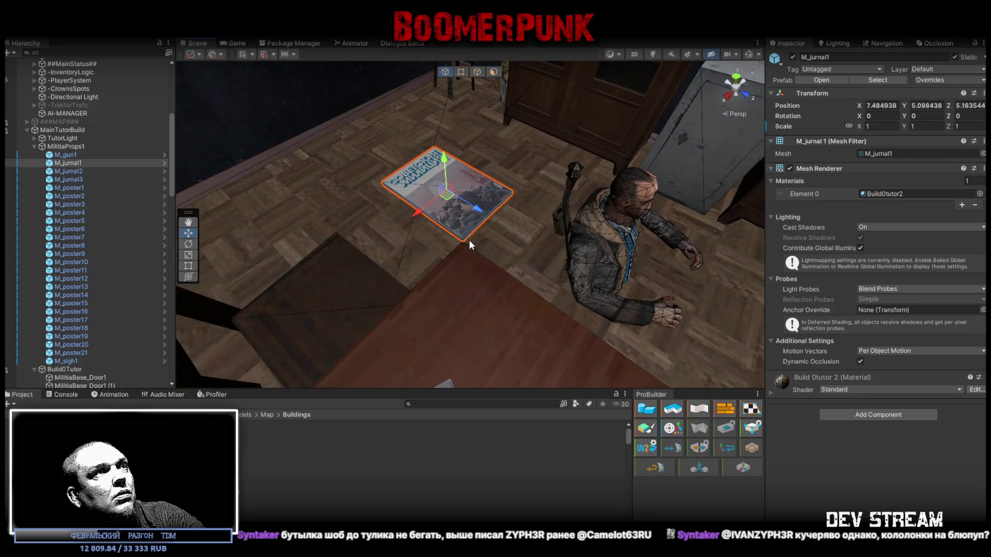
mouse_move(451, 206)
left_mouse_down()
mouse_move(470, 298)
mouse_move(494, 286)
mouse_move(513, 294)
mouse_move(448, 363)
left_mouse_up()
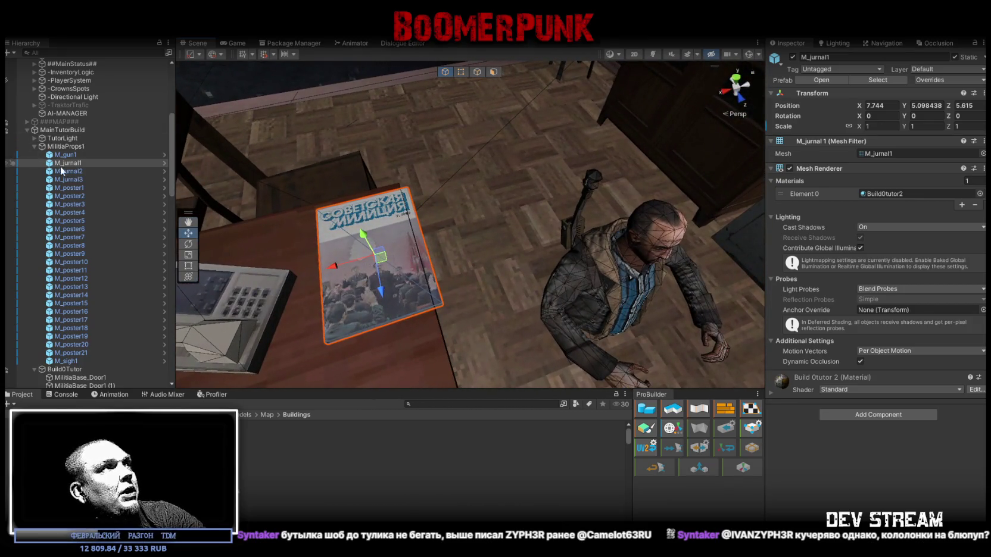
Step: Scale magazines M_jurnal1 and M_jurnal2 to 0.75
left_click(77, 171, "ctrl")
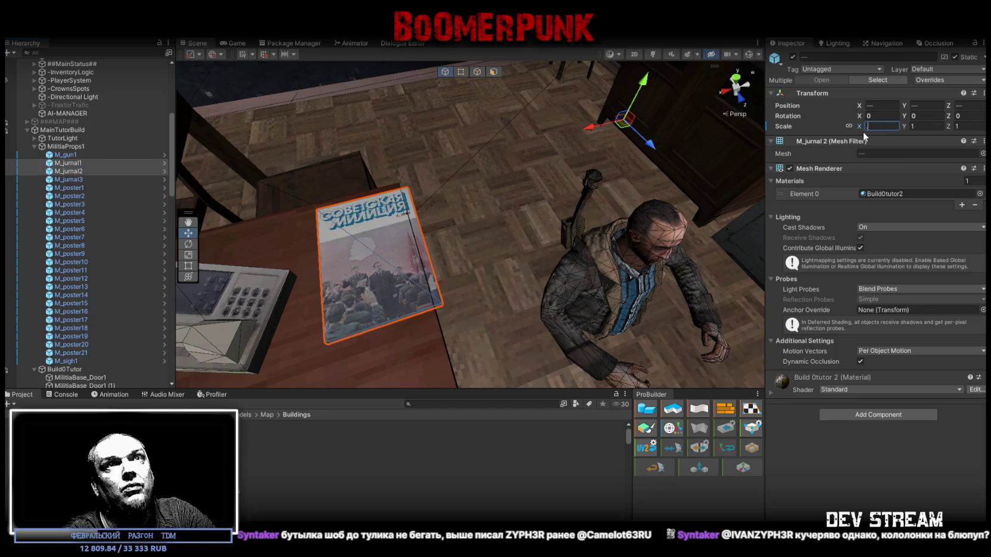
type(".8")
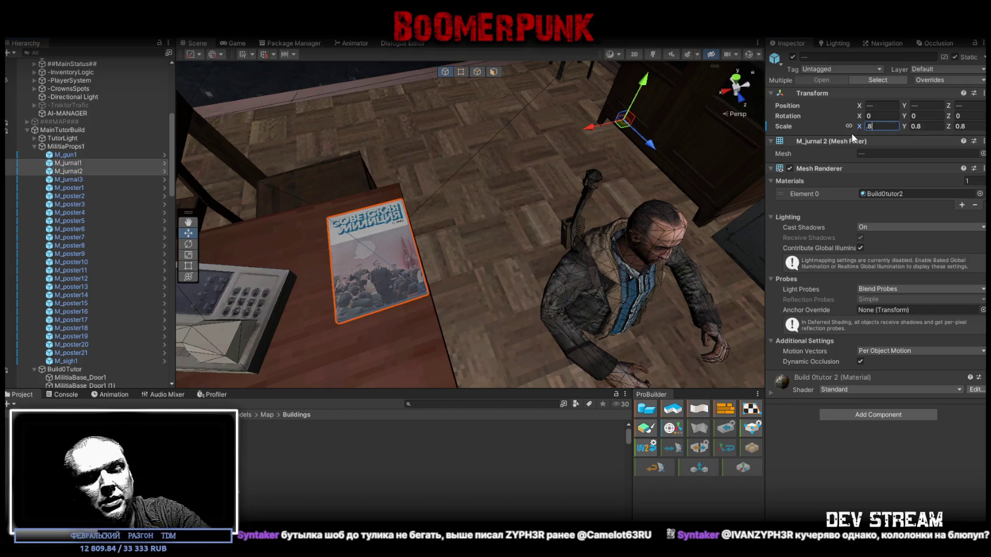
key("BackSpace")
type("75")
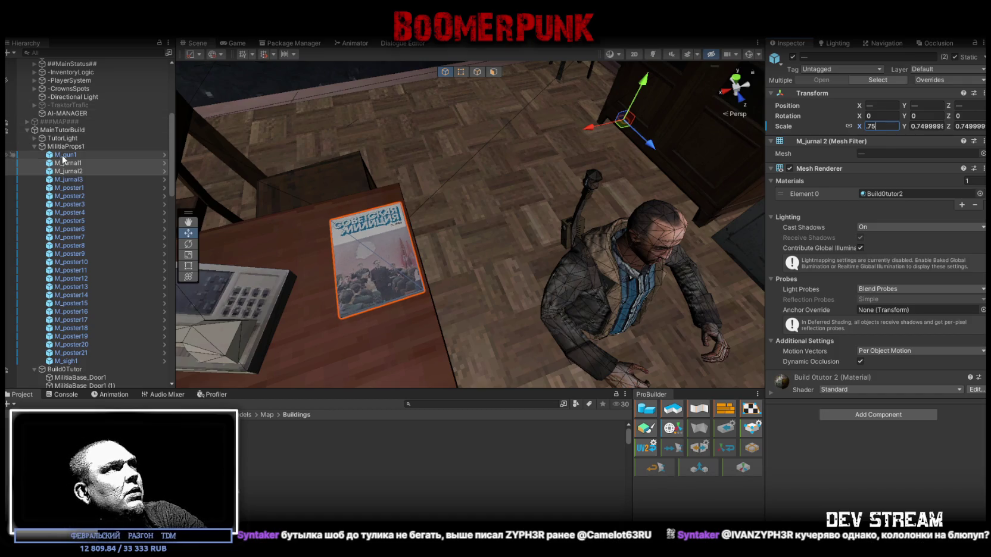
Step: Lay M_jurnal1 on the window sill at 7.487, 5, 8.041, rotated -104.436 degrees
left_click(66, 165)
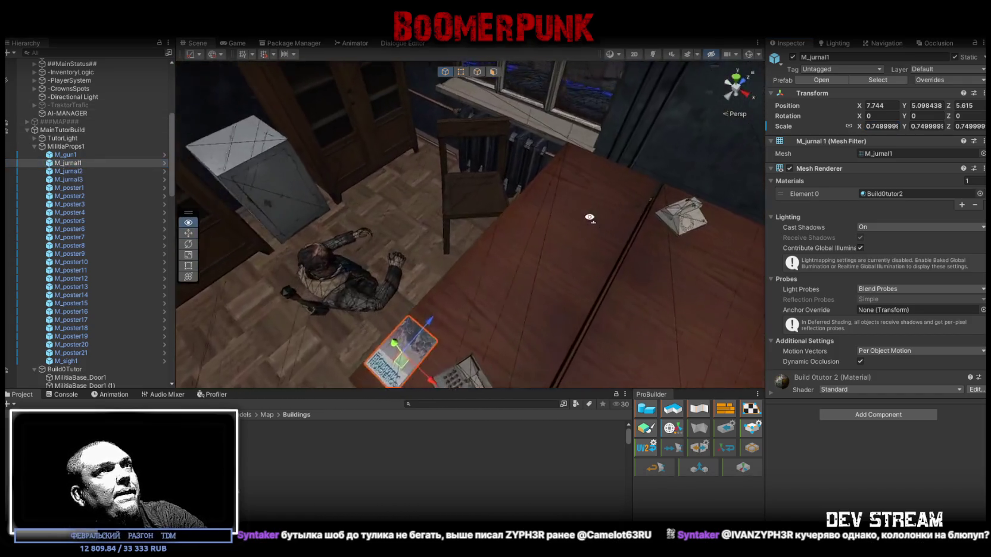
left_click_drag(575, 203, 566, 189)
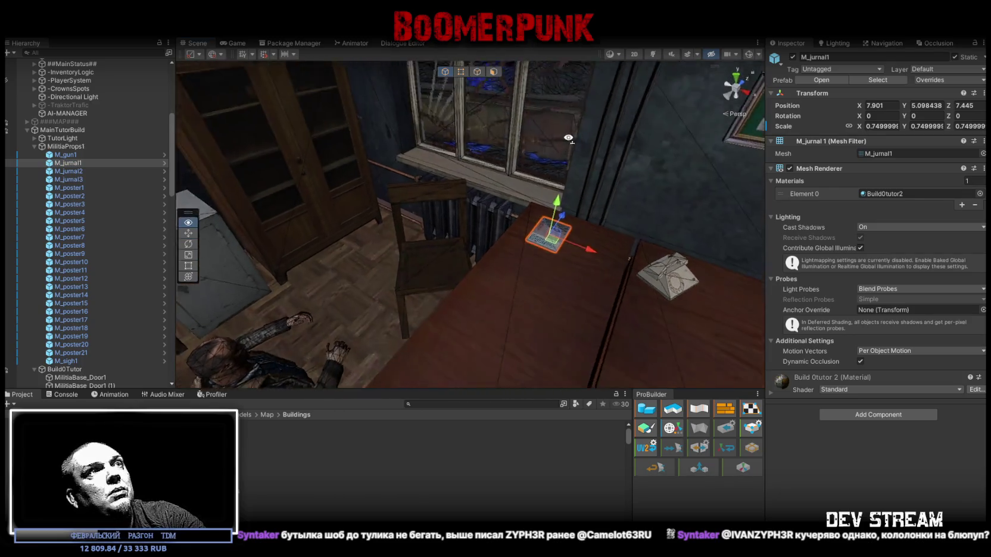
left_click_drag(495, 295, 354, 214)
key("e")
scroll(413, 251, "up", 3)
mouse_move(388, 264)
left_mouse_down()
mouse_move(561, 220)
mouse_move(485, 257)
mouse_move(507, 250)
mouse_move(457, 257)
mouse_move(508, 237)
mouse_move(545, 242)
left_mouse_up()
key("w")
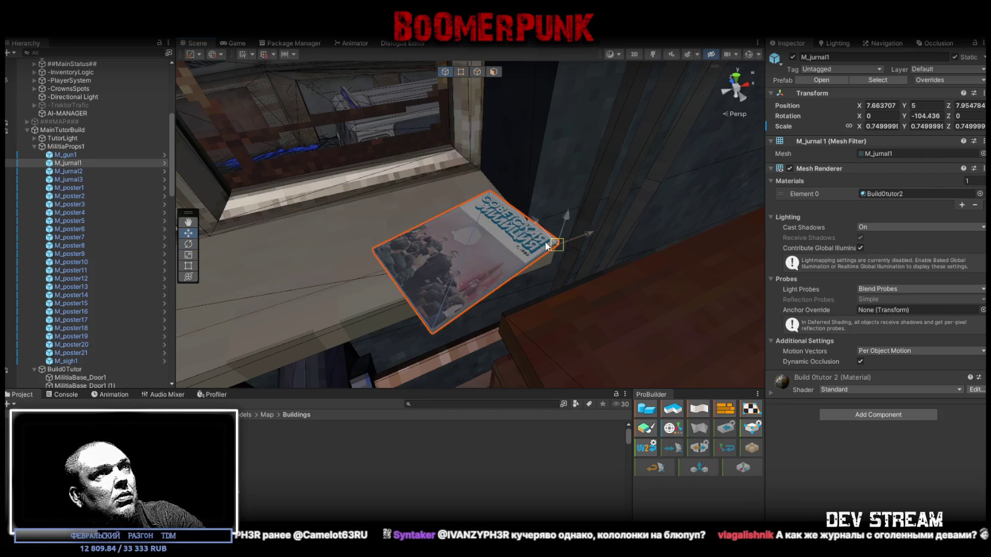
left_click_drag(479, 249, 343, 267)
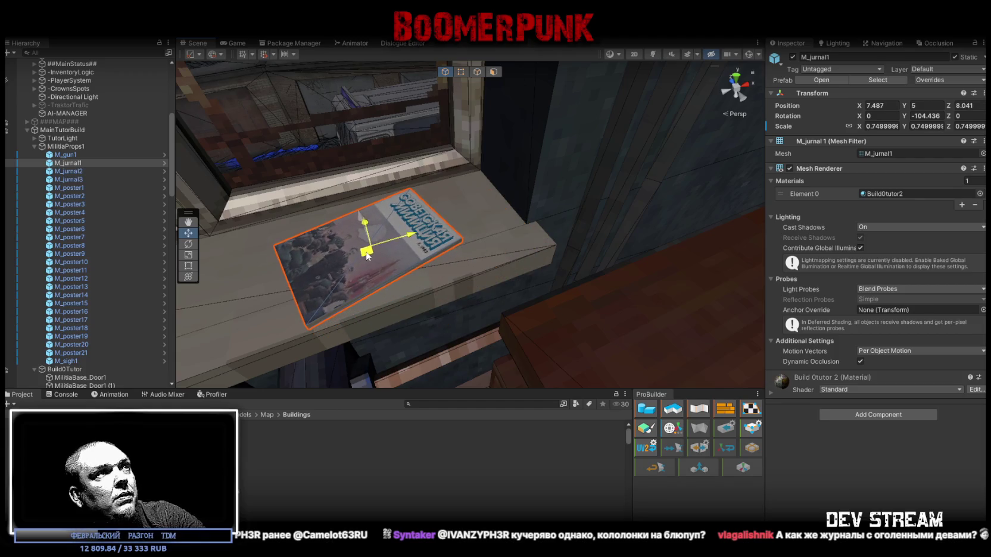
left_click_drag(439, 273, 369, 268)
left_click(65, 237)
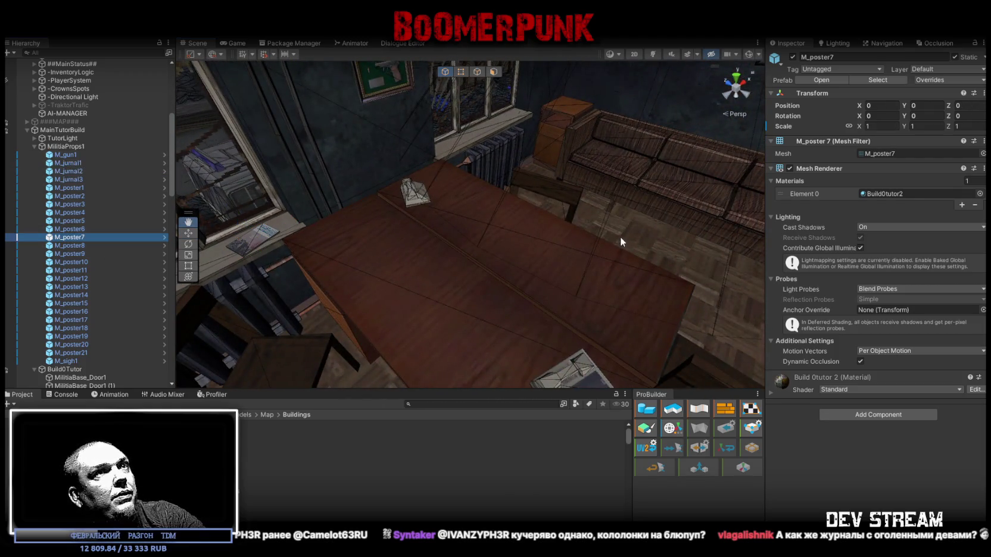
Step: Lift the M_jurnal2 magazine onto the top of the cupboard
left_click_drag(544, 233, 319, 227)
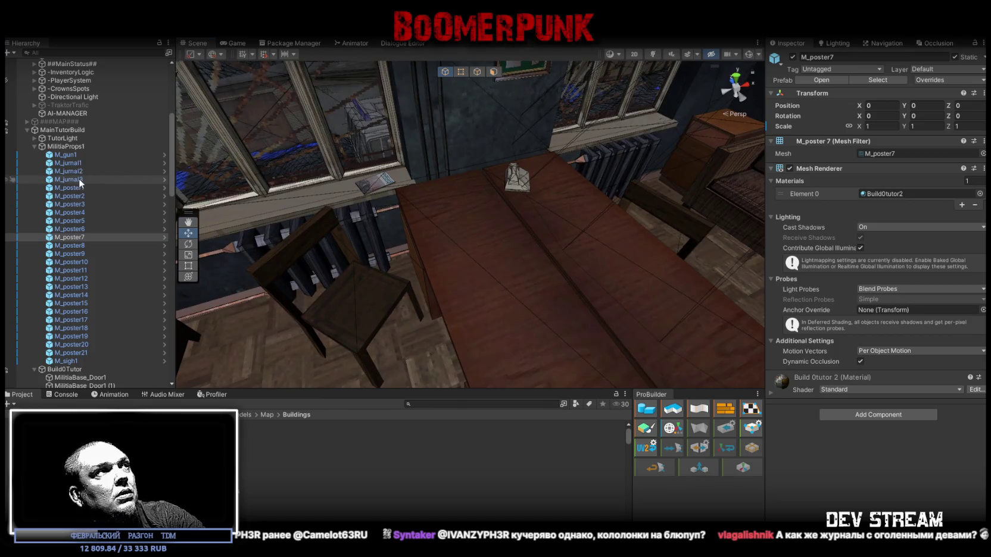
double_click(71, 179)
mouse_move(495, 191)
left_mouse_down()
mouse_move(536, 226)
mouse_move(621, 270)
mouse_move(236, 170)
mouse_move(421, 242)
mouse_move(439, 267)
mouse_move(134, 203)
mouse_move(190, 240)
left_mouse_up()
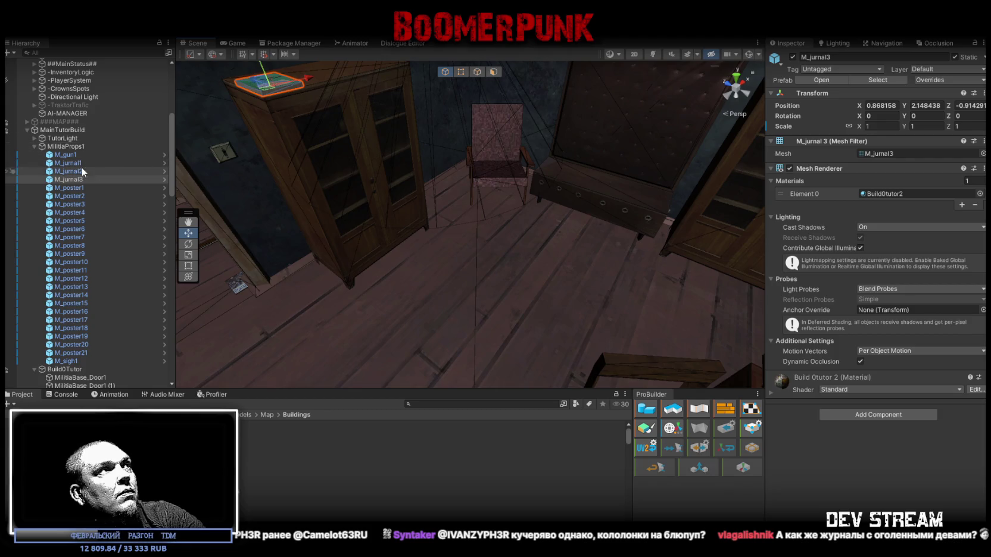
scroll(240, 301, "down", 2)
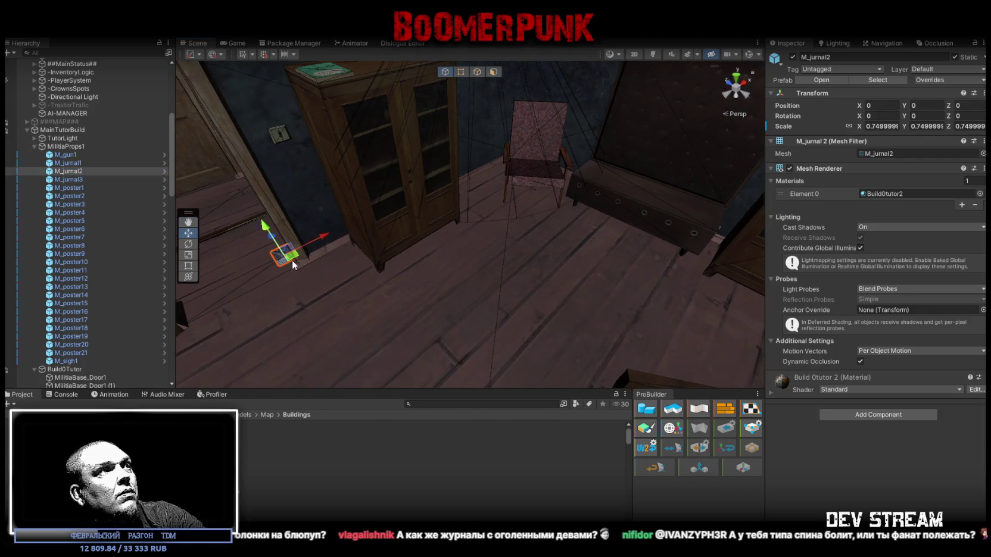
left_click_drag(303, 280, 441, 118)
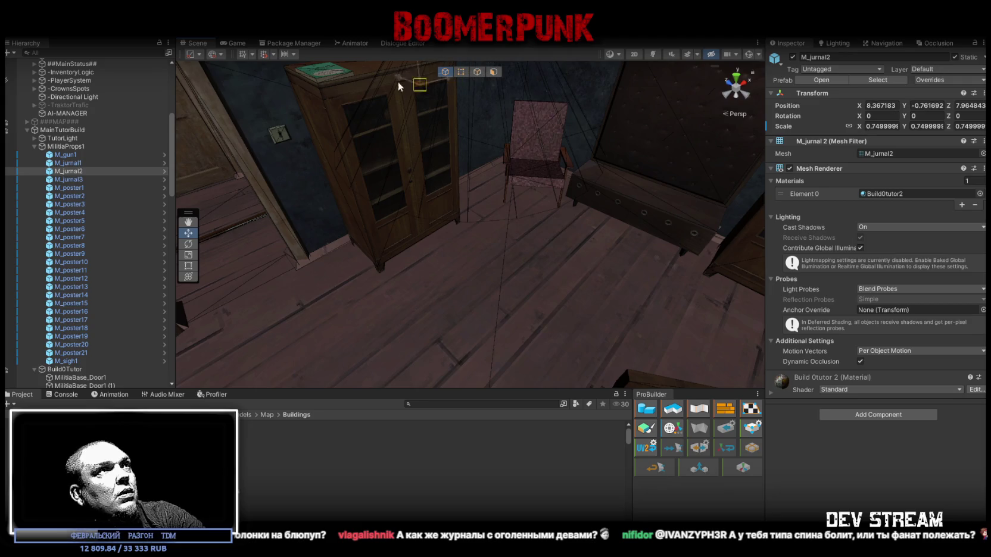
key("f")
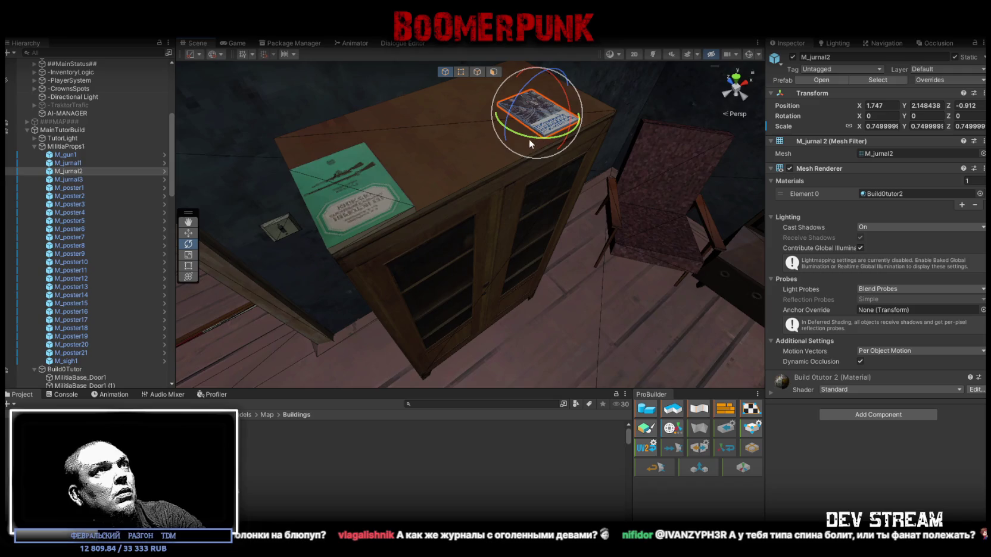
Step: Scale the green weapons book M_jurnal3 down to 0.6
scroll(595, 167, "up", 3)
mouse_move(518, 204)
left_mouse_down()
mouse_move(505, 250)
mouse_move(673, 238)
left_mouse_up()
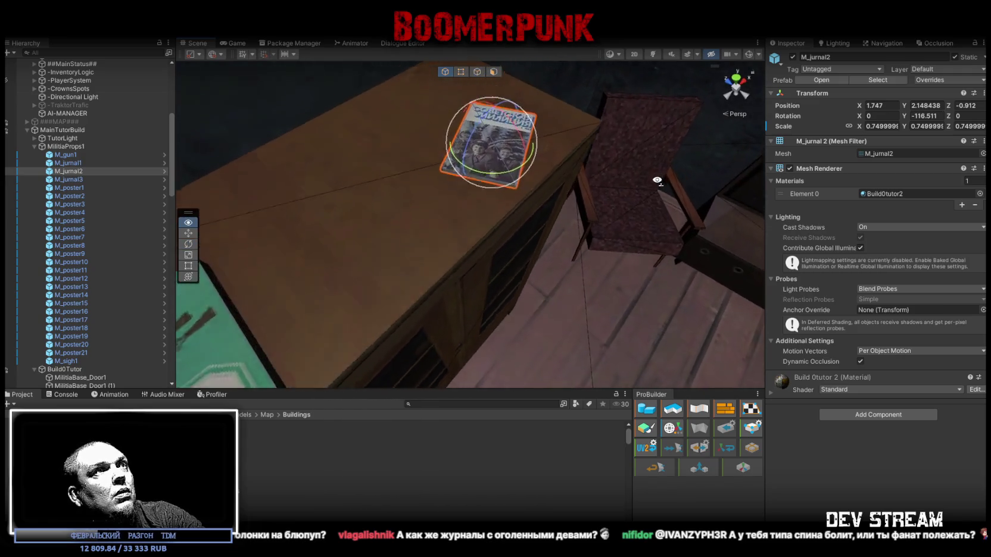
left_click(505, 249)
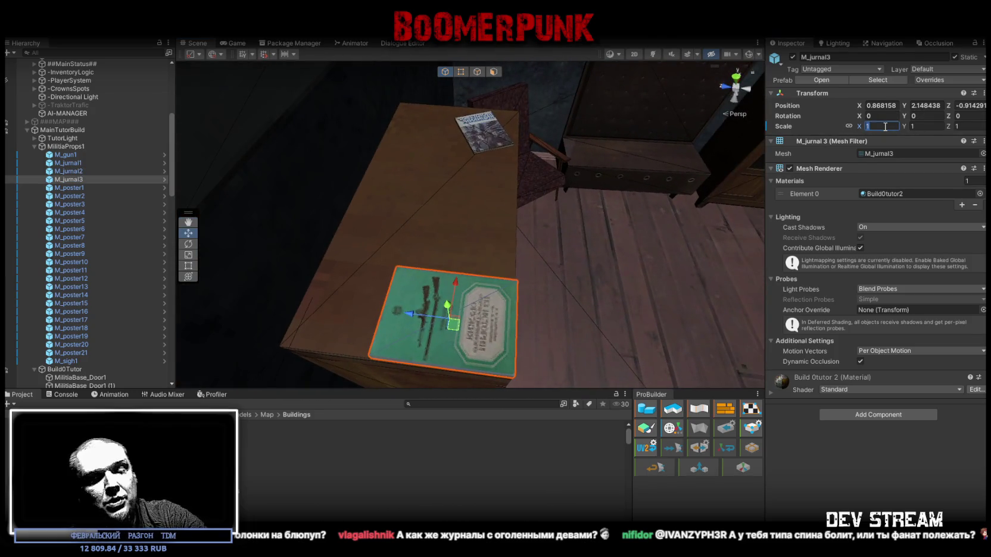
type("0")
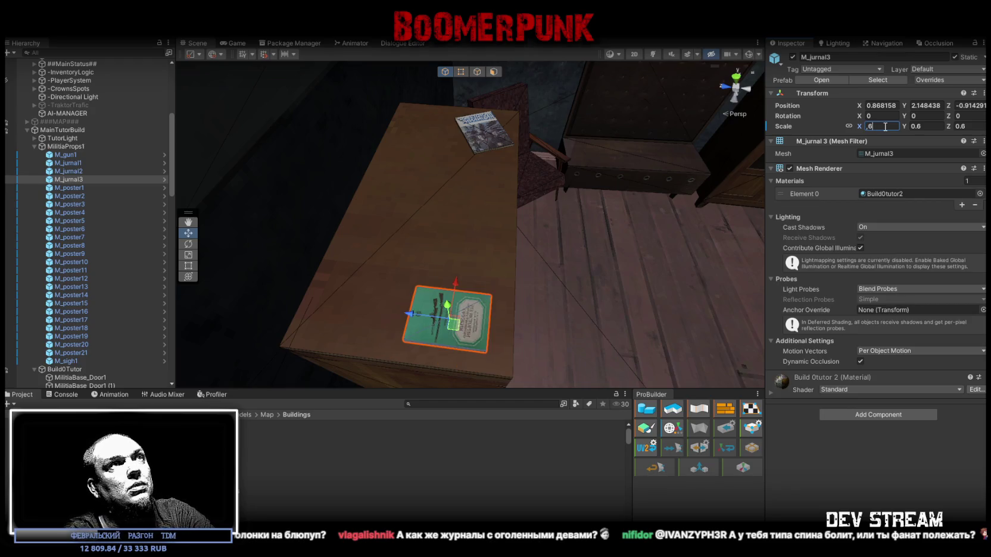
left_click_drag(641, 147, 299, 284)
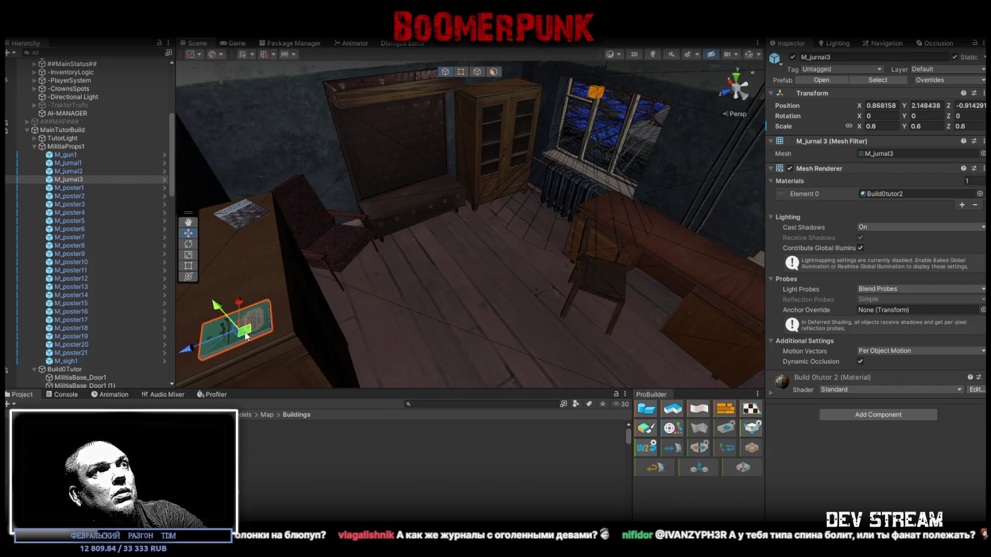
Step: Move the green M_jurnal3 book onto the dark ledge beside the wooden pallets
mouse_move(628, 240)
left_mouse_down()
mouse_move(527, 175)
mouse_move(559, 186)
left_mouse_up()
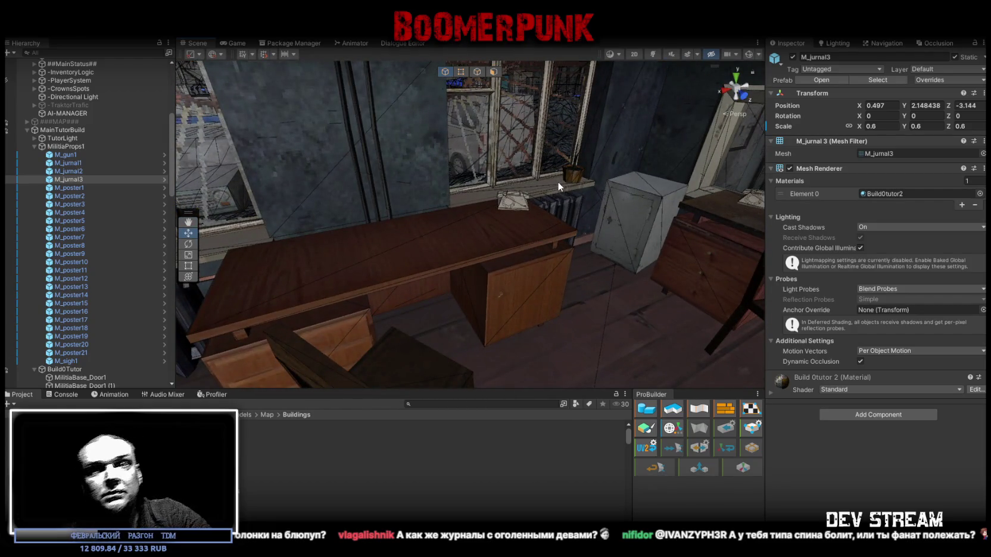
mouse_move(557, 181)
left_mouse_down()
mouse_move(509, 167)
mouse_move(638, 276)
mouse_move(498, 229)
mouse_move(504, 172)
mouse_move(333, 205)
left_mouse_up()
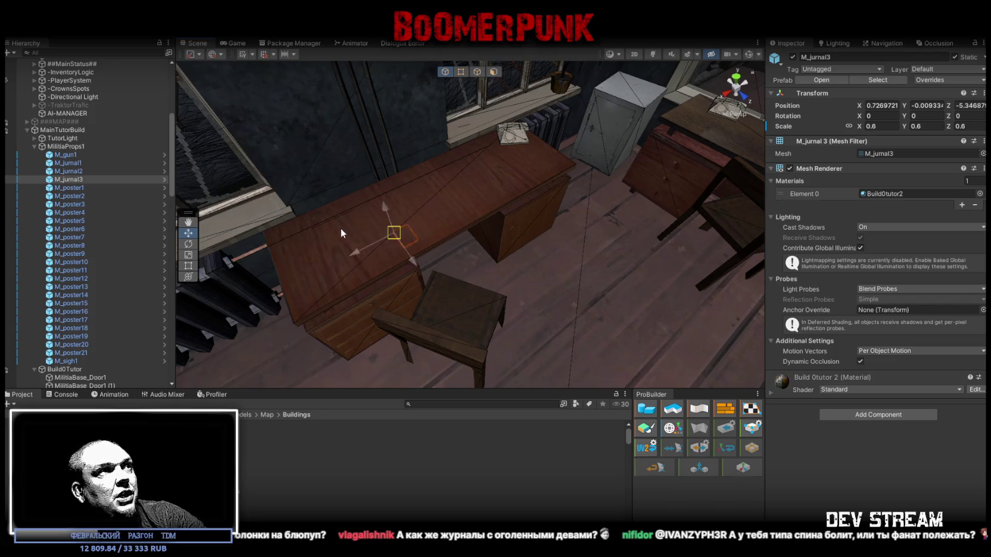
mouse_move(267, 233)
left_mouse_down()
mouse_move(359, 234)
mouse_move(458, 197)
mouse_move(561, 176)
mouse_move(556, 155)
mouse_move(342, 149)
left_mouse_up()
scroll(334, 143, "down", 5)
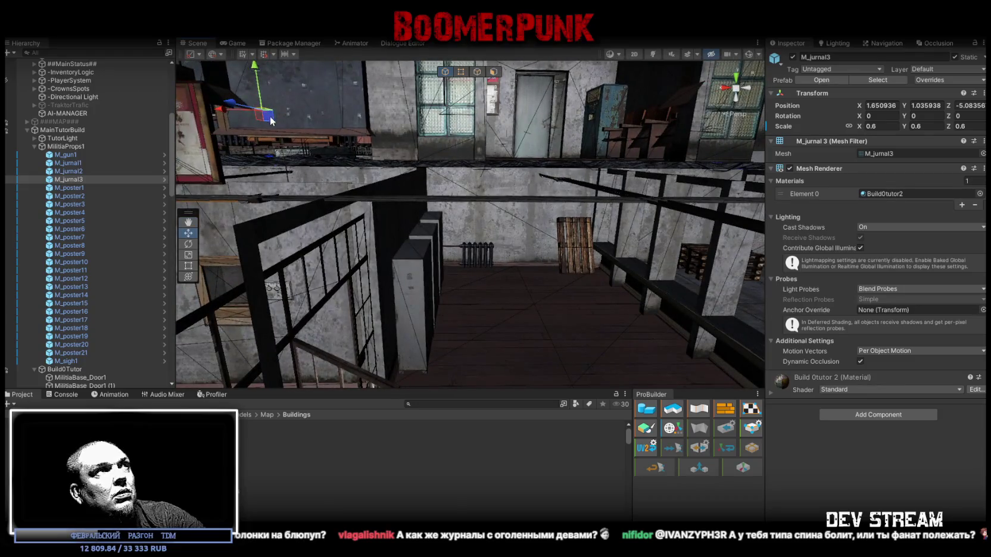
key("f")
mouse_move(606, 255)
left_mouse_down()
mouse_move(579, 249)
mouse_move(544, 263)
mouse_move(415, 224)
mouse_move(306, 215)
mouse_move(495, 266)
mouse_move(443, 266)
left_mouse_up()
scroll(539, 267, "up", 5)
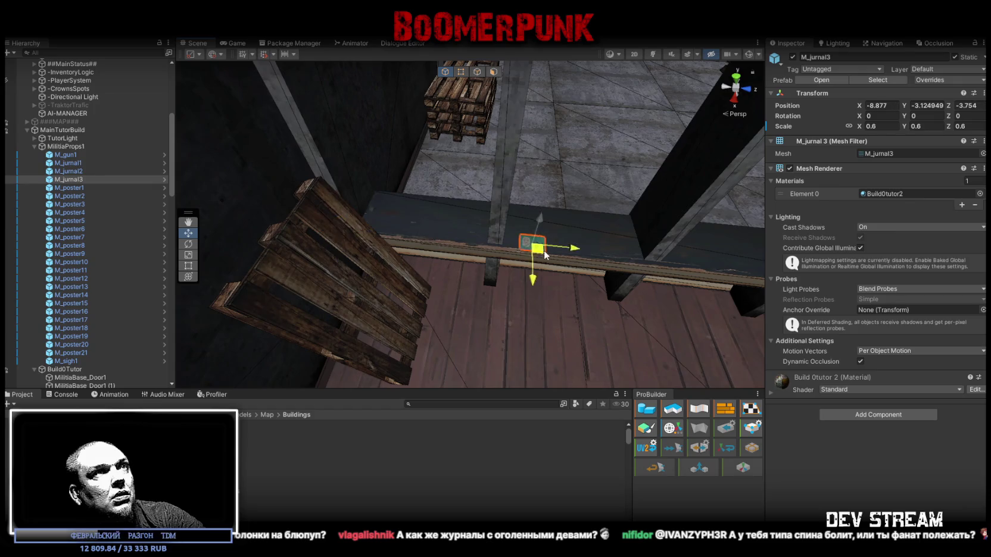
scroll(540, 245, "up", 5)
Step: Turn the book to about 74 degrees around Y and nudge it into place
key("e")
mouse_move(527, 276)
left_mouse_down()
mouse_move(469, 287)
mouse_move(486, 288)
mouse_move(506, 263)
mouse_move(467, 260)
left_mouse_up()
key("w")
Step: Pull M_poster1 out toward the view, raise it, and scale it to 0.5
double_click(74, 188)
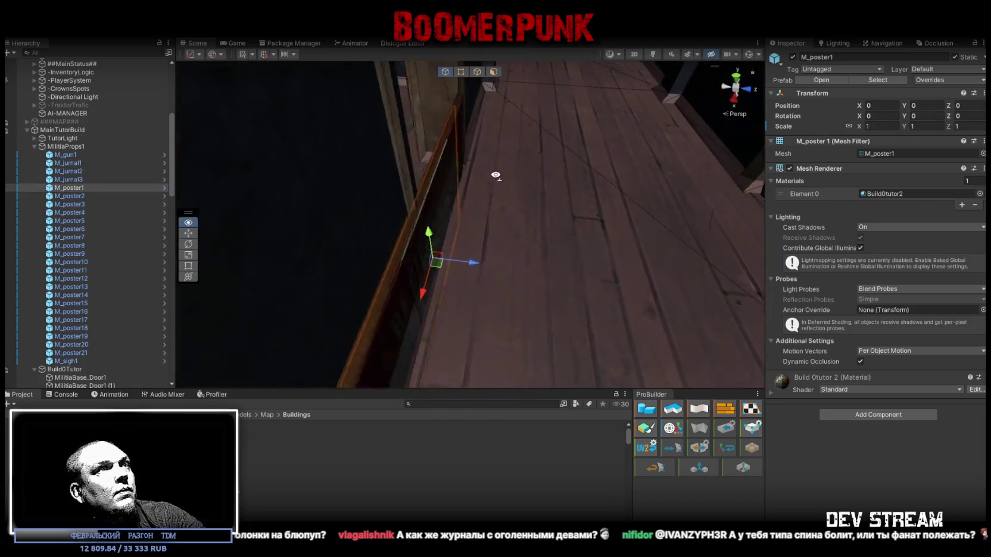
mouse_move(381, 236)
left_mouse_down()
mouse_move(569, 265)
mouse_move(629, 298)
mouse_move(630, 152)
left_mouse_up()
key("f")
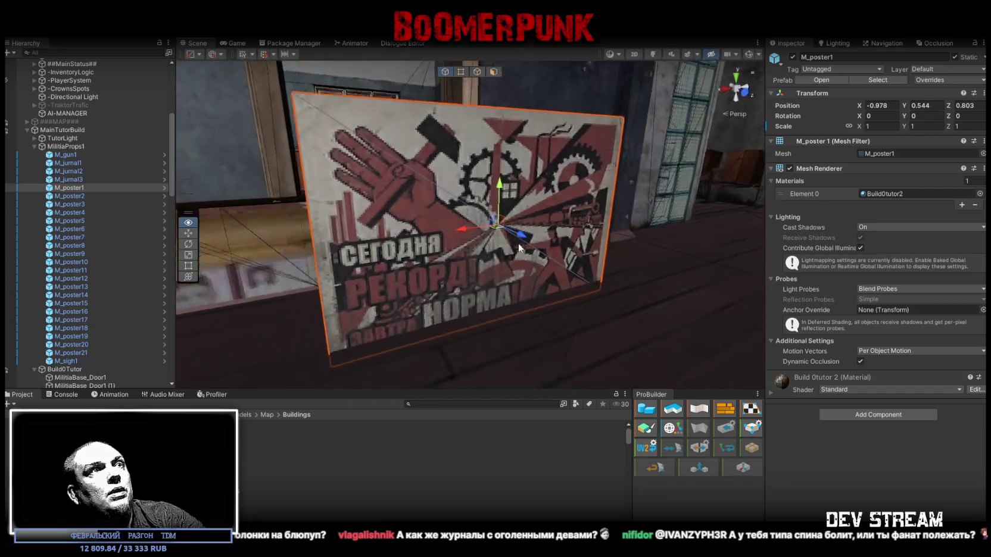
left_click_drag(494, 202, 491, 173)
mouse_move(536, 208)
left_mouse_down()
mouse_move(674, 265)
mouse_move(537, 239)
mouse_move(635, 283)
mouse_move(299, 216)
mouse_move(536, 296)
mouse_move(549, 277)
mouse_move(355, 265)
mouse_move(510, 247)
mouse_move(506, 276)
mouse_move(462, 308)
mouse_move(307, 309)
left_mouse_up()
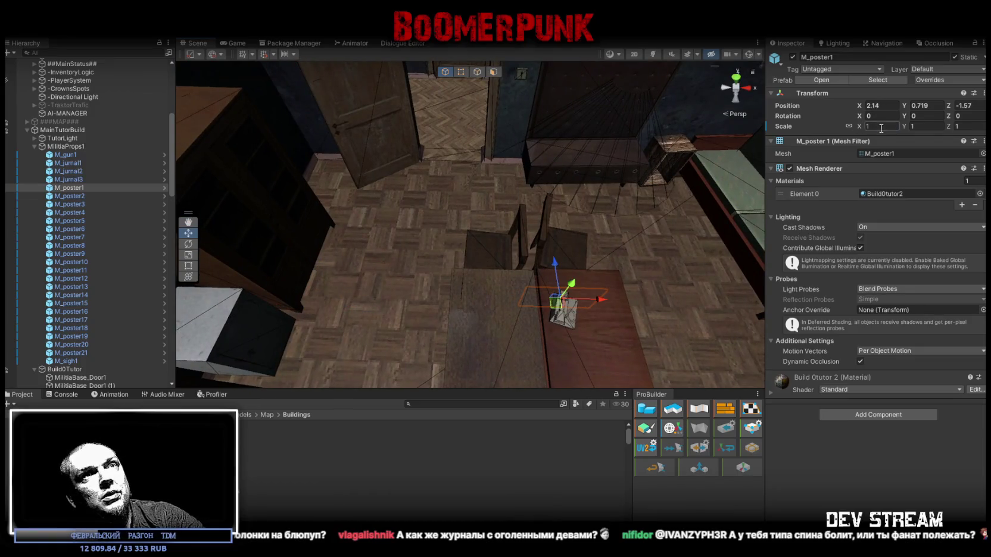
type("0.5")
key("Return")
mouse_move(572, 179)
left_mouse_down()
mouse_move(614, 152)
mouse_move(441, 331)
mouse_move(559, 337)
mouse_move(554, 318)
mouse_move(456, 291)
mouse_move(415, 376)
left_mouse_up()
Step: Place M_poster1 mid-wall at 0.75 scale and slide it along the wall
key("e")
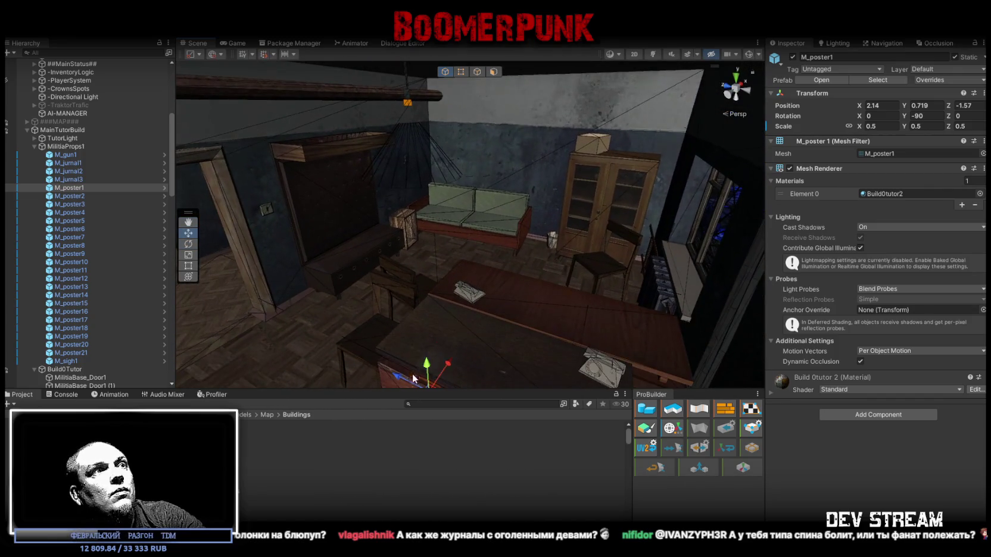
left_click_drag(431, 84, 429, 79)
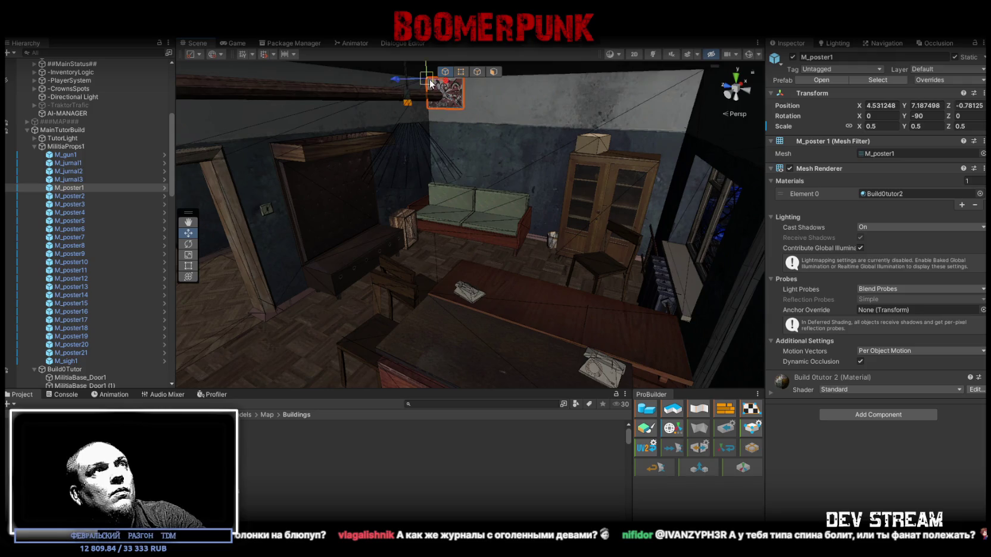
key("f")
key("ctrl+z")
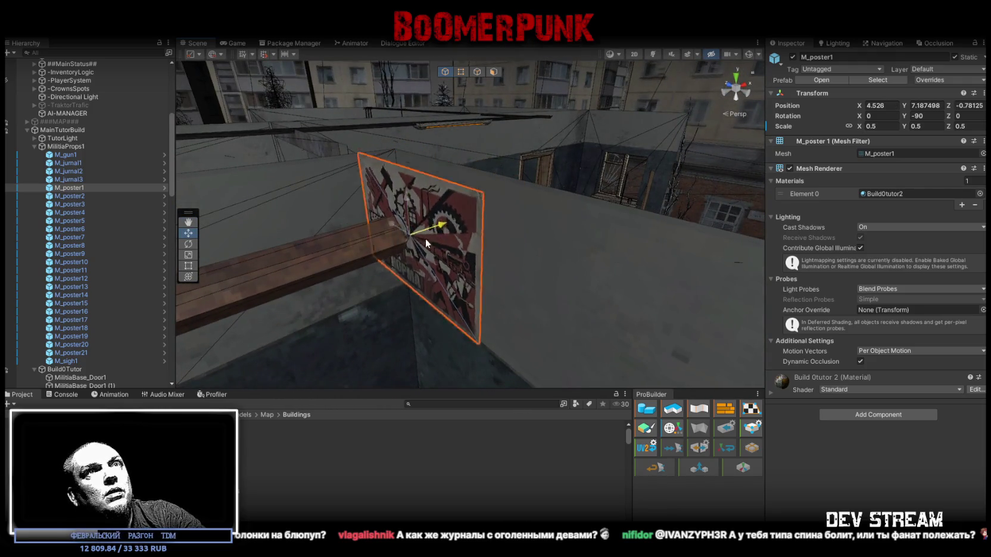
key("ctrl+y")
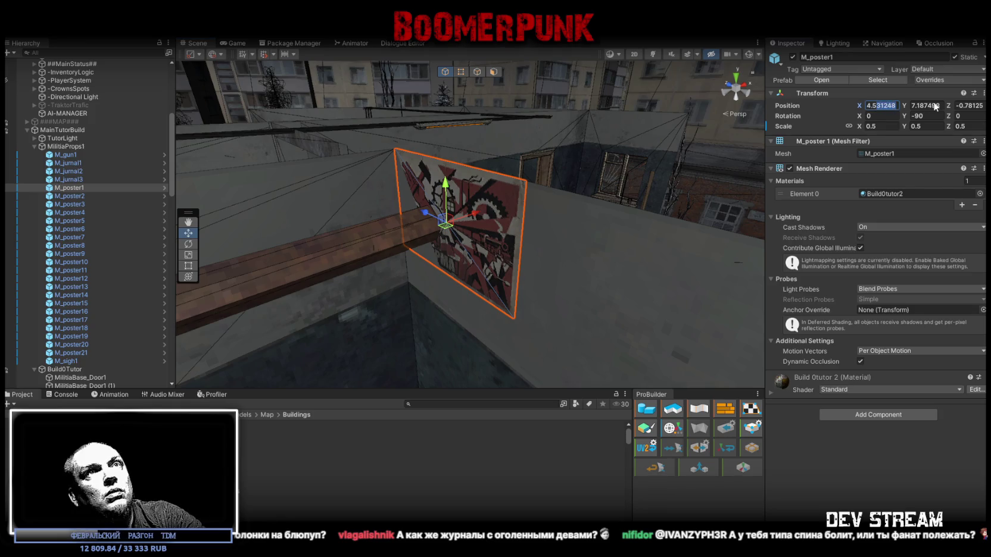
mouse_move(618, 201)
left_mouse_down()
mouse_move(659, 283)
mouse_move(681, 201)
left_mouse_up()
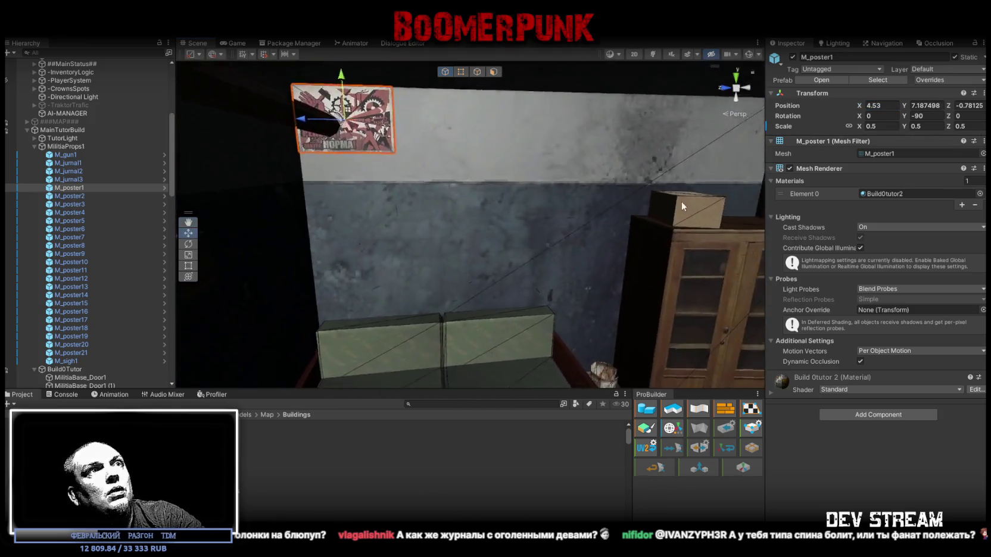
left_click_drag(346, 136, 512, 251)
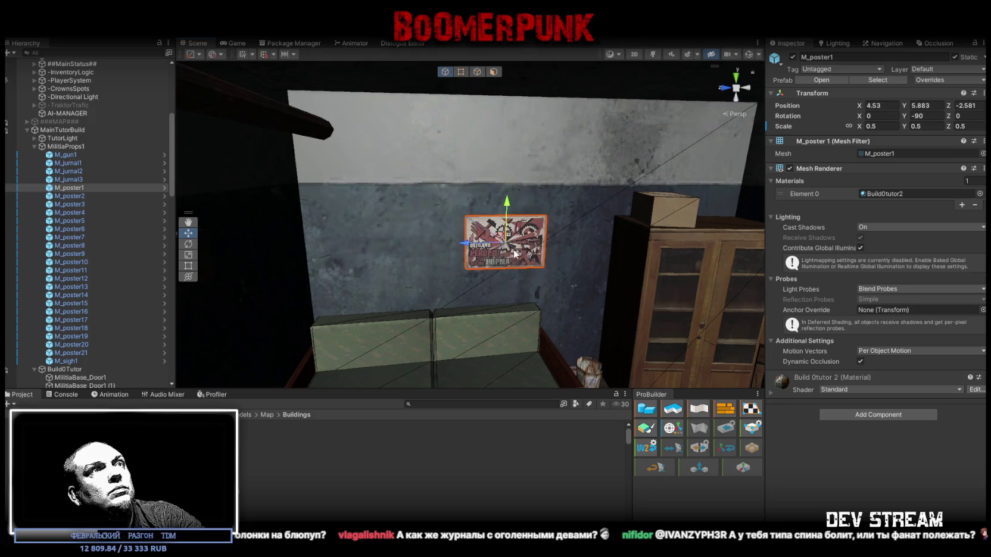
key("f")
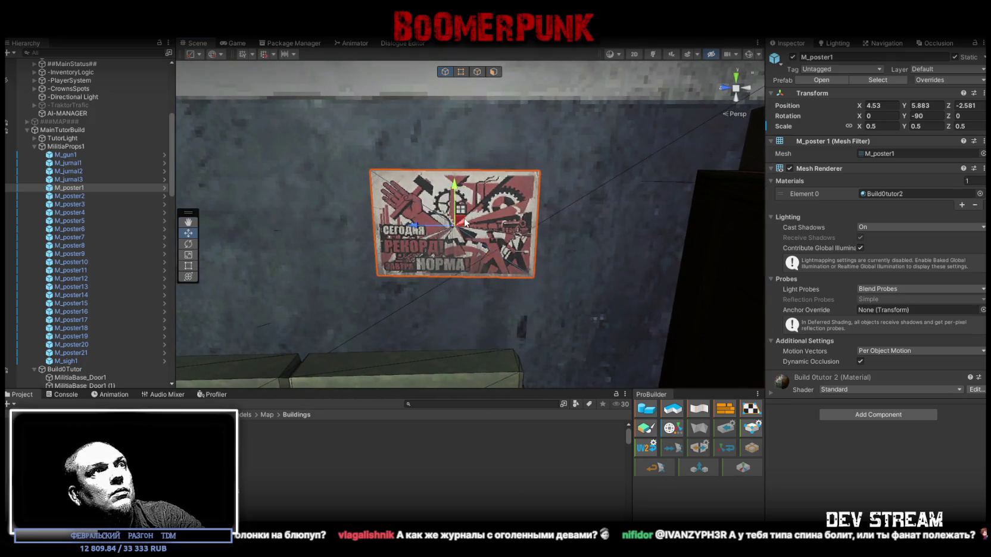
double_click(878, 124)
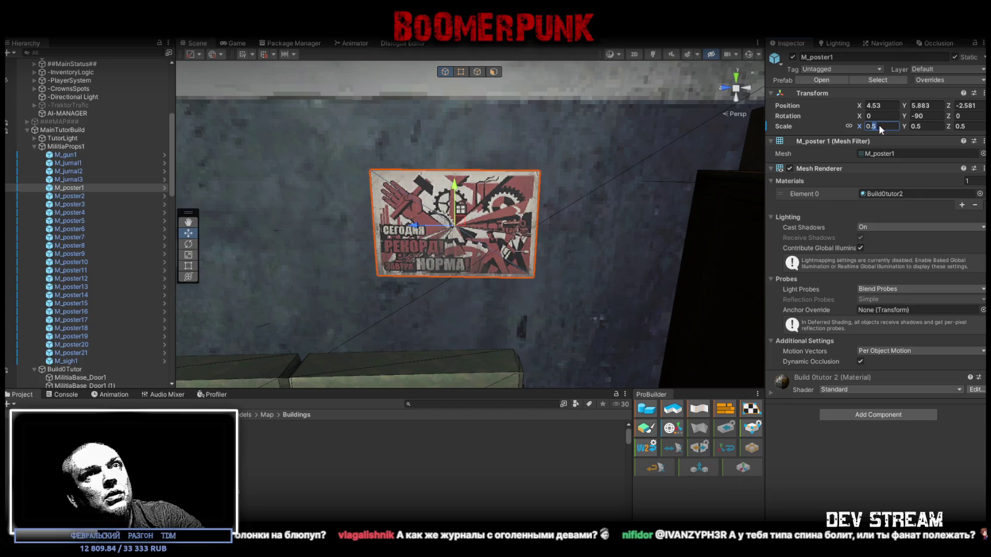
type("0.75")
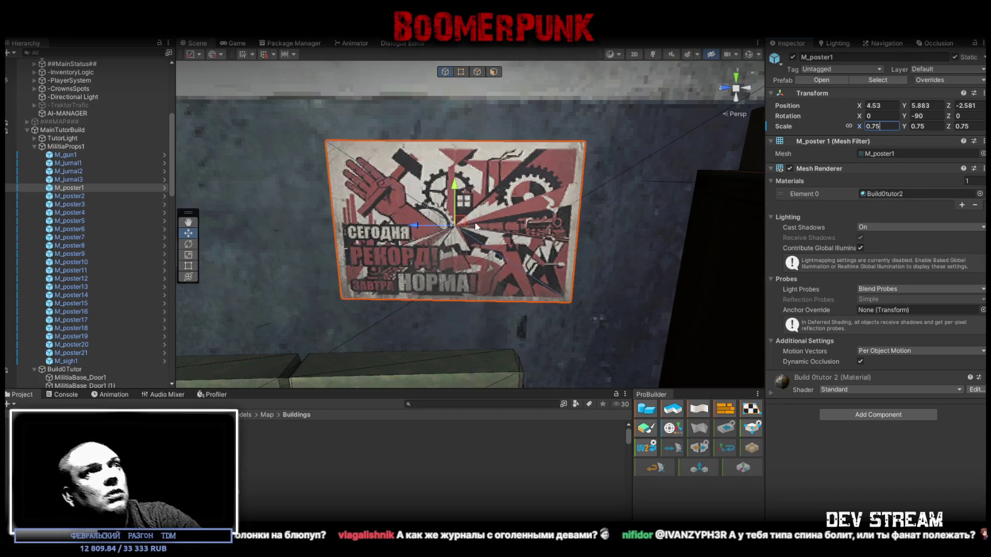
mouse_move(462, 224)
left_mouse_down()
mouse_move(445, 214)
mouse_move(461, 182)
left_mouse_up()
left_click_drag(523, 206, 502, 184)
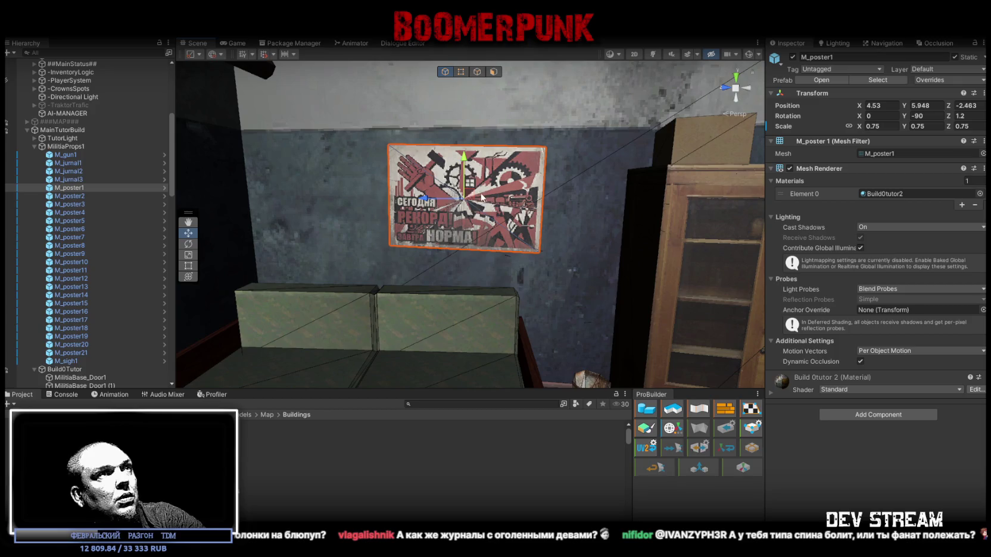
left_click_drag(471, 196, 518, 205)
Step: Bring M_poster2 into the current view and turn it to line up with the wall
double_click(68, 196)
mouse_move(420, 191)
left_mouse_down()
mouse_move(576, 215)
mouse_move(676, 256)
mouse_move(445, 200)
mouse_move(387, 256)
mouse_move(419, 258)
mouse_move(474, 205)
mouse_move(675, 248)
mouse_move(358, 257)
mouse_move(329, 224)
mouse_move(332, 246)
mouse_move(347, 250)
mouse_move(471, 250)
mouse_move(630, 285)
mouse_move(344, 229)
mouse_move(333, 307)
mouse_move(280, 298)
mouse_move(511, 301)
left_mouse_up()
key("ctrl+alt+f")
key("e")
mouse_move(386, 314)
left_mouse_down()
mouse_move(368, 307)
mouse_move(545, 190)
mouse_move(522, 142)
left_mouse_up()
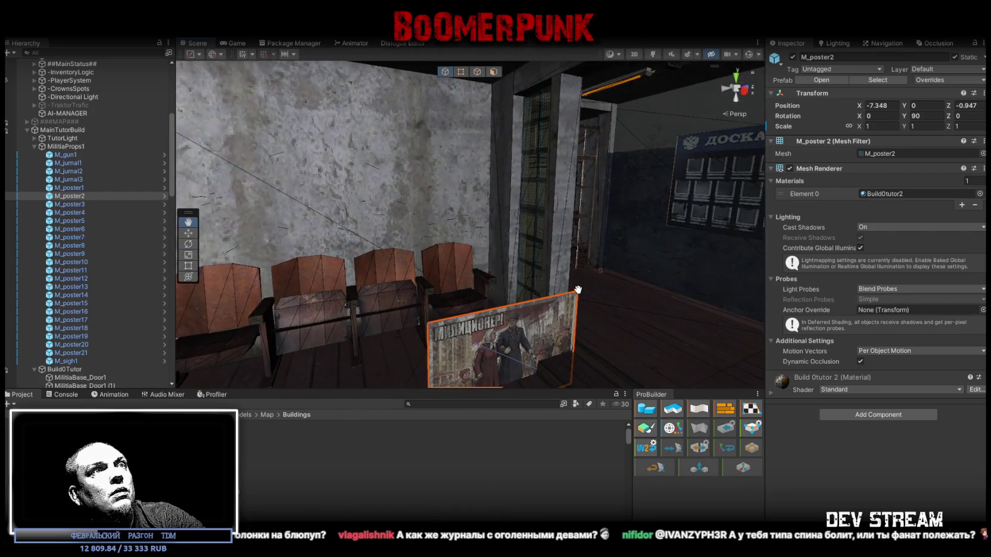
Step: Lift M_poster2 onto the wall above the chairs at Y 90, tilted -1 on Z
left_click_drag(576, 296, 483, 126)
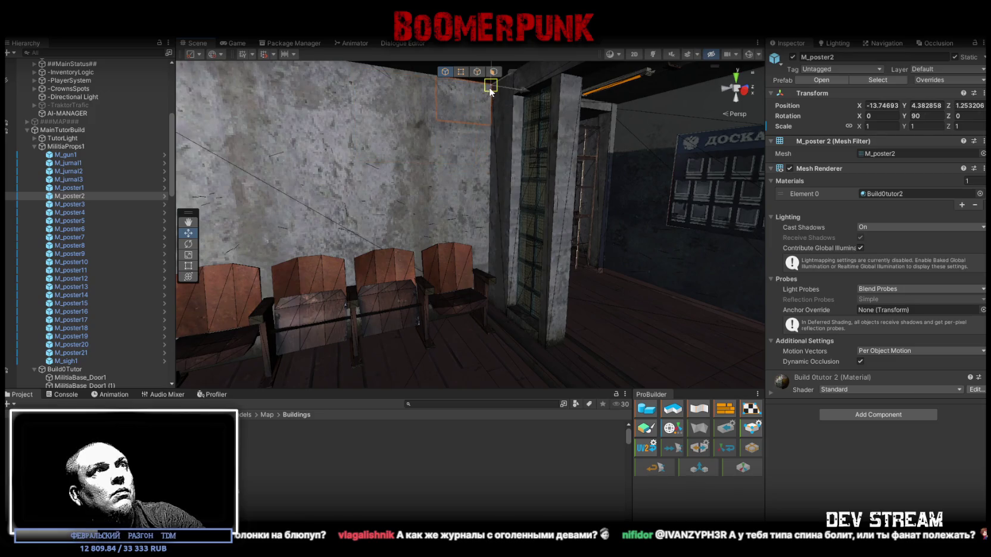
left_click_drag(494, 88, 467, 159)
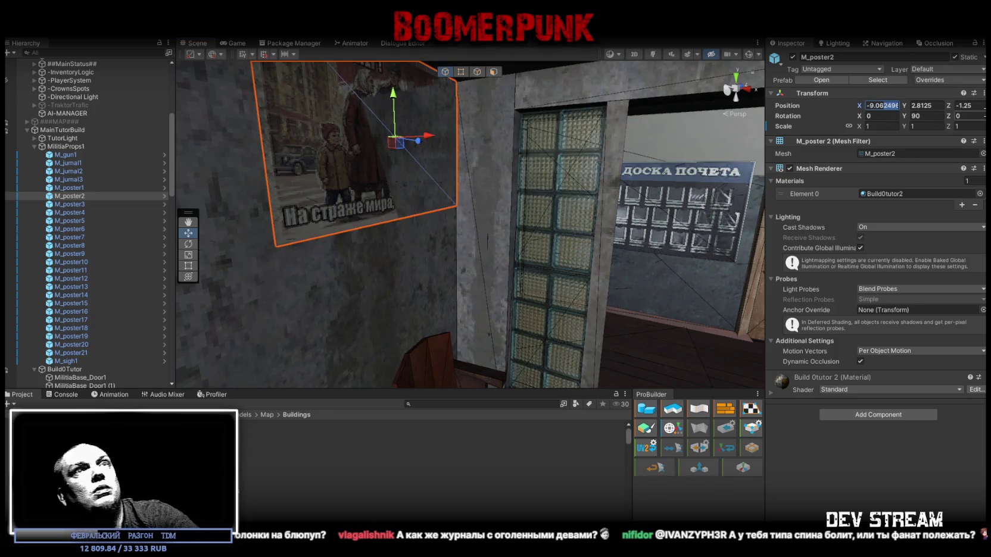
mouse_move(734, 183)
left_mouse_down()
mouse_move(405, 190)
mouse_move(360, 217)
mouse_move(442, 195)
mouse_move(411, 197)
mouse_move(508, 198)
mouse_move(509, 190)
mouse_move(494, 199)
left_mouse_up()
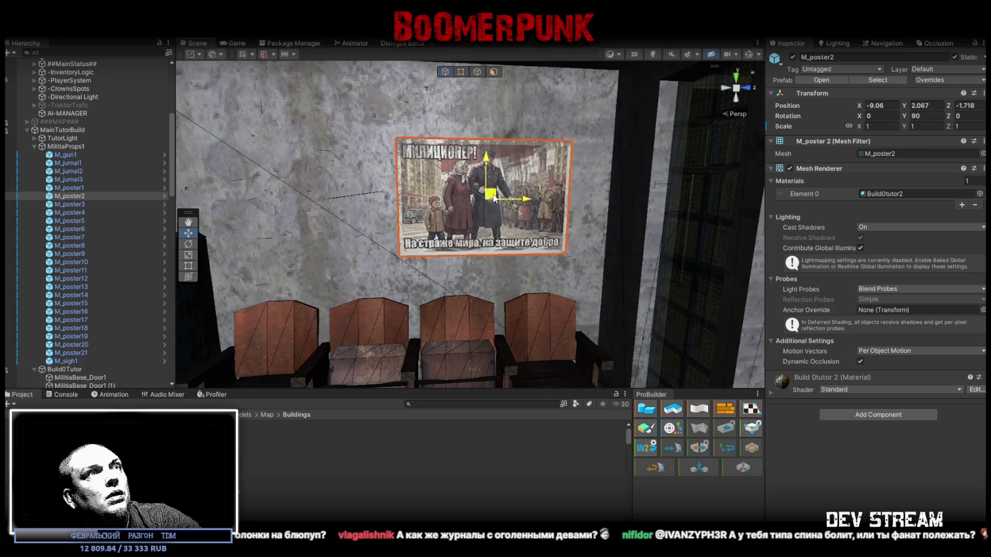
scroll(495, 199, "down", 3)
scroll(599, 181, "up", 4)
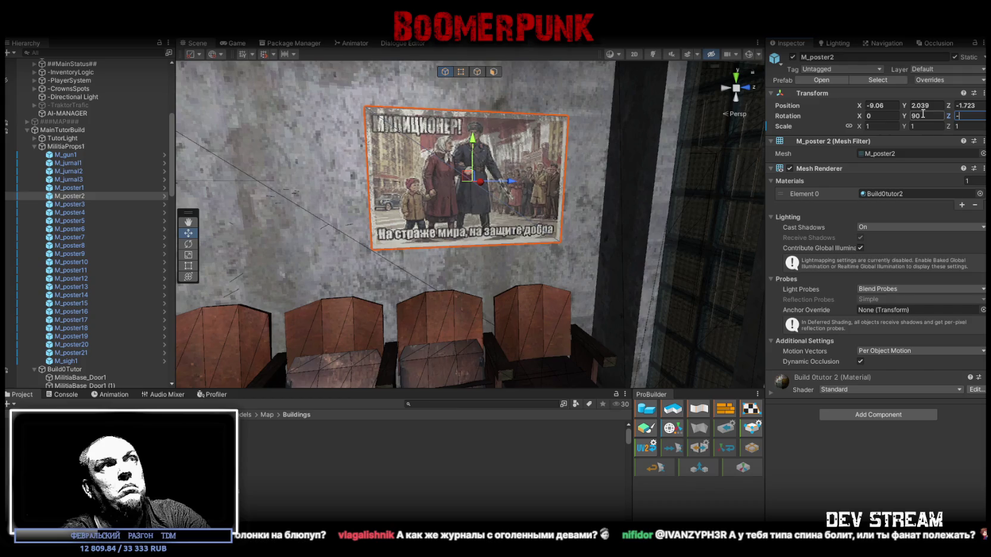
left_click_drag(431, 220, 446, 231)
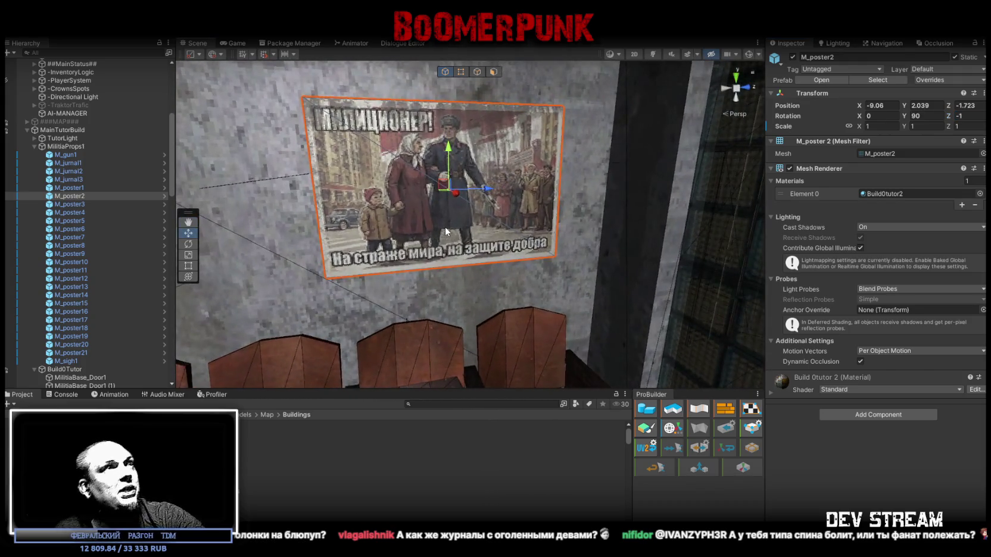
Step: Move M_poster3 into the room near the cabinet-room doorway, around 3.72, 1.31, -12.29
double_click(82, 204)
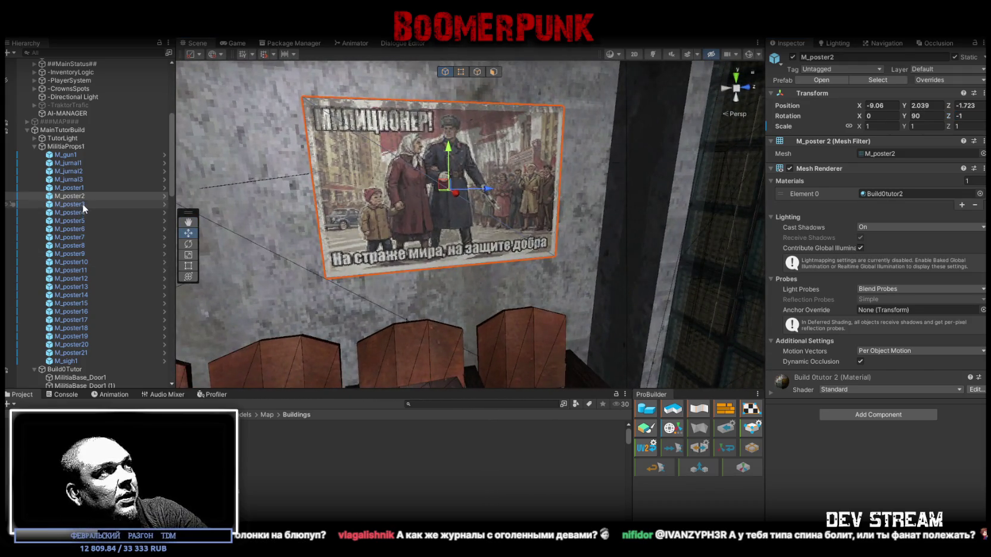
mouse_move(494, 248)
left_mouse_down()
mouse_move(548, 283)
mouse_move(526, 261)
left_mouse_up()
mouse_move(474, 301)
left_mouse_down()
mouse_move(400, 279)
mouse_move(588, 250)
mouse_move(570, 261)
mouse_move(752, 260)
mouse_move(838, 245)
mouse_move(920, 264)
mouse_move(646, 243)
mouse_move(387, 248)
mouse_move(378, 258)
mouse_move(689, 203)
mouse_move(632, 225)
mouse_move(573, 273)
mouse_move(456, 243)
mouse_move(370, 241)
mouse_move(613, 291)
left_mouse_up()
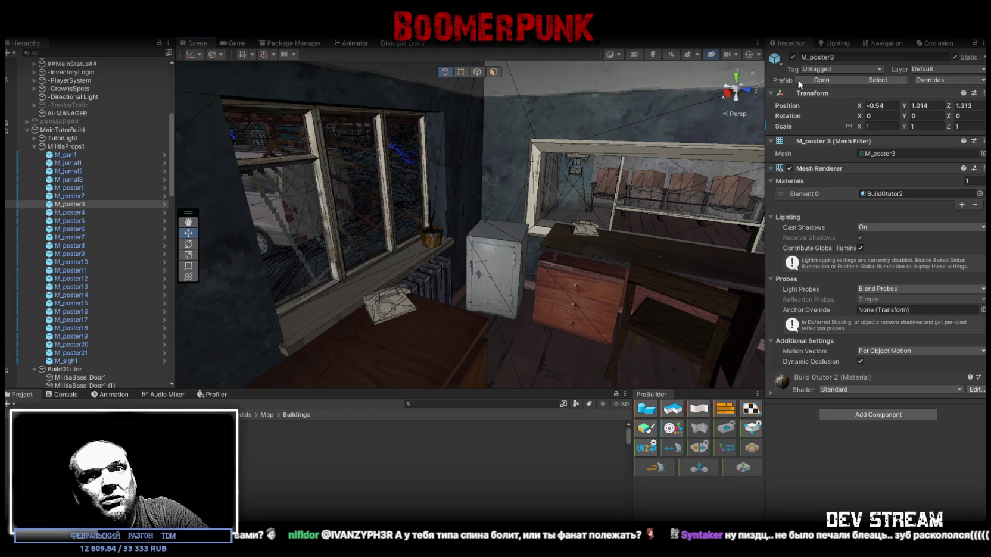
mouse_move(629, 236)
left_mouse_down()
mouse_move(766, 264)
mouse_move(741, 309)
mouse_move(612, 181)
left_mouse_up()
Step: Move M_poster3 up onto the blue wall beside the doorway
left_click_drag(457, 285, 460, 283)
mouse_move(459, 283)
left_mouse_down()
mouse_move(325, 253)
mouse_move(399, 173)
mouse_move(445, 166)
mouse_move(659, 192)
mouse_move(659, 215)
mouse_move(711, 229)
mouse_move(627, 217)
mouse_move(502, 283)
mouse_move(527, 294)
mouse_move(722, 300)
left_mouse_up()
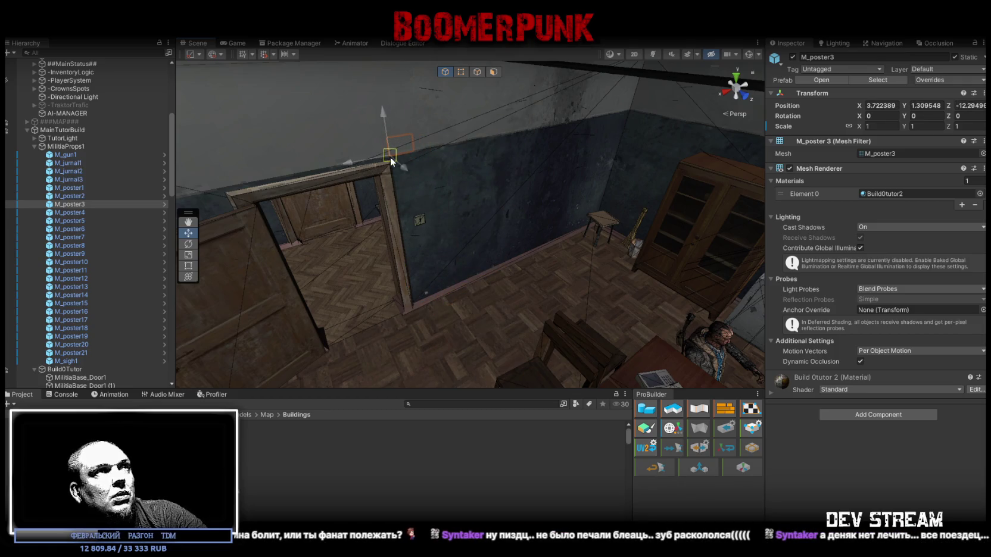
left_click_drag(390, 157, 390, 158)
key("f")
left_click_drag(467, 140, 749, 195)
key("ctrl+z")
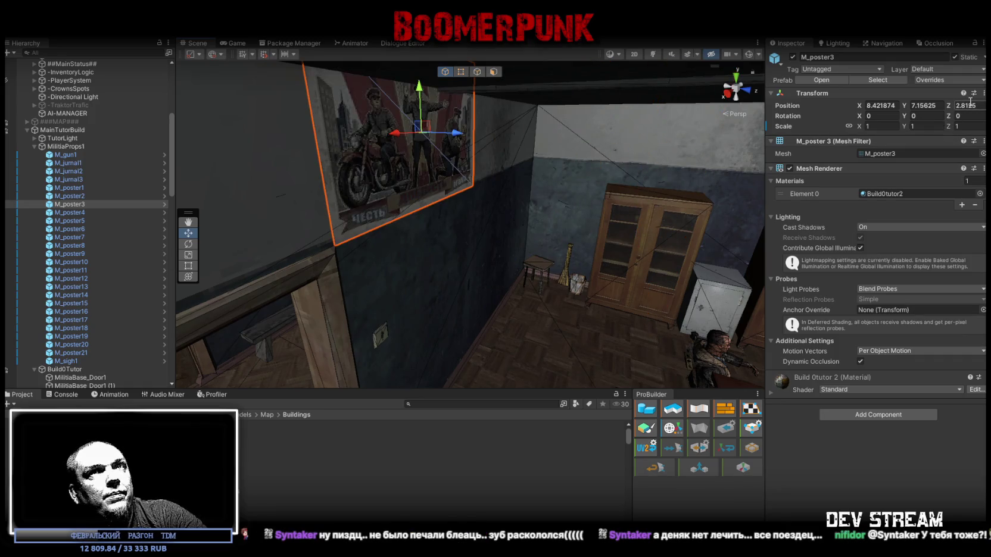
left_click_drag(708, 164, 530, 122)
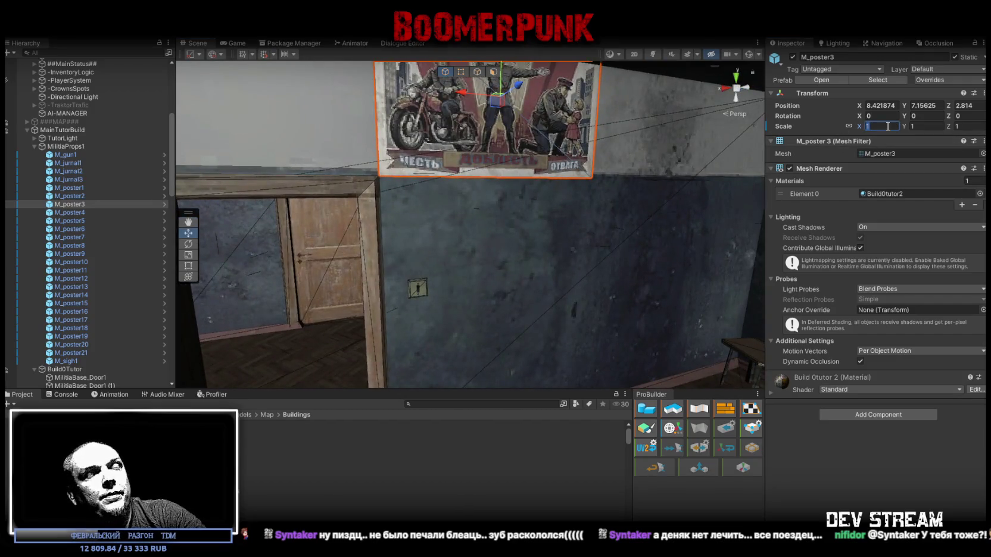
Step: Scale the poster to 0.8, lower it into place, and tilt it 2° on Z
type(".8")
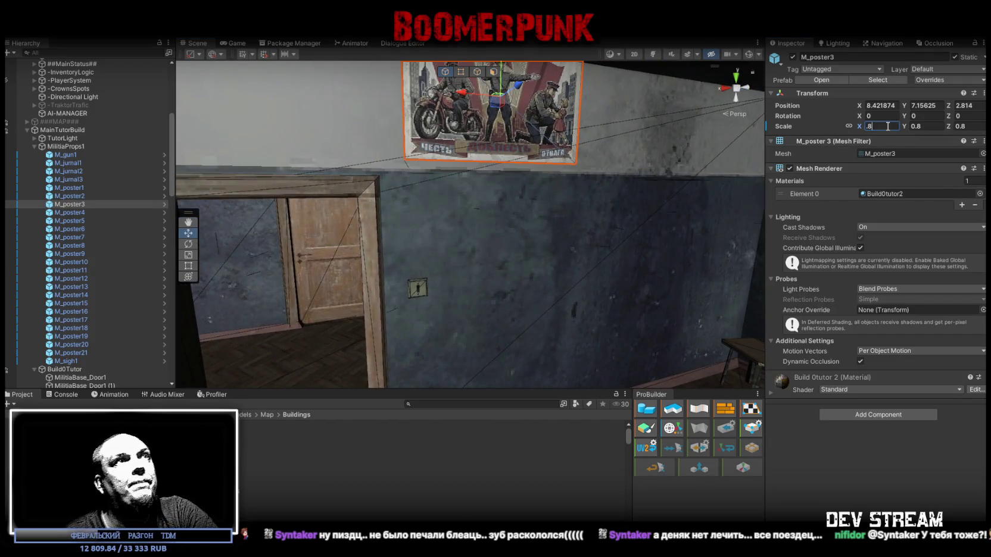
mouse_move(499, 108)
left_mouse_down()
mouse_move(536, 231)
mouse_move(524, 241)
mouse_move(537, 245)
mouse_move(506, 241)
mouse_move(493, 226)
left_mouse_up()
key("f")
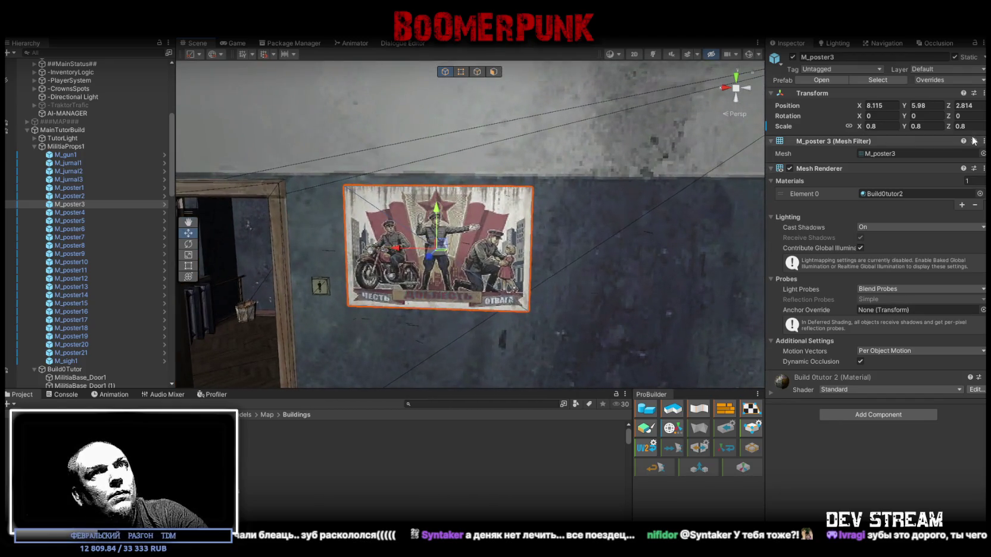
type("5")
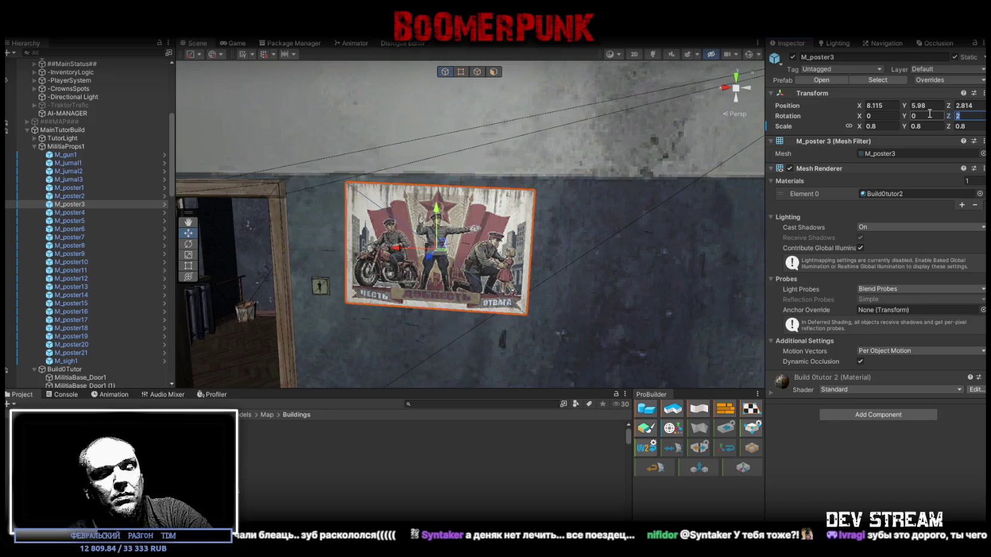
left_click(496, 235)
key("f")
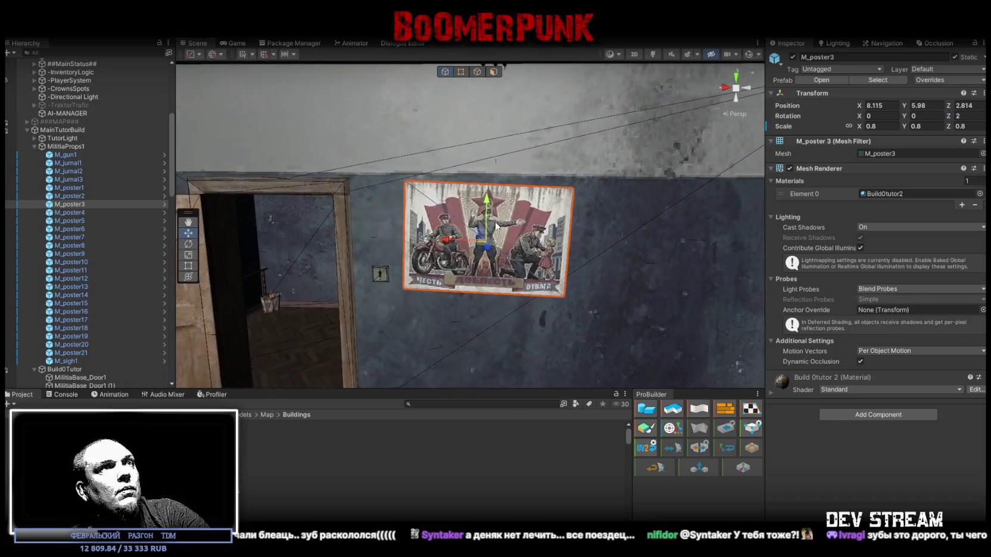
left_click_drag(481, 235, 479, 234)
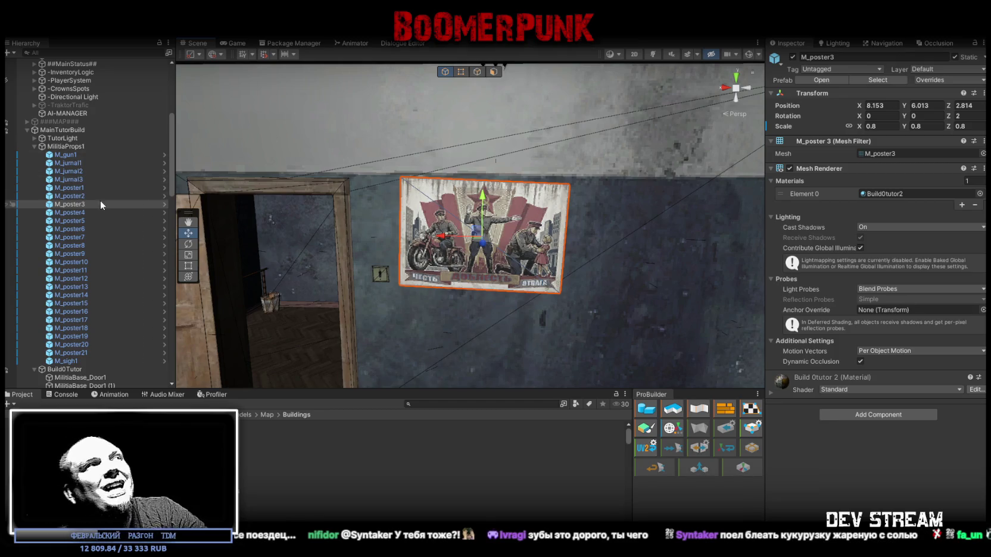
mouse_move(512, 250)
left_mouse_down()
mouse_move(672, 203)
mouse_move(596, 238)
mouse_move(362, 266)
left_mouse_up()
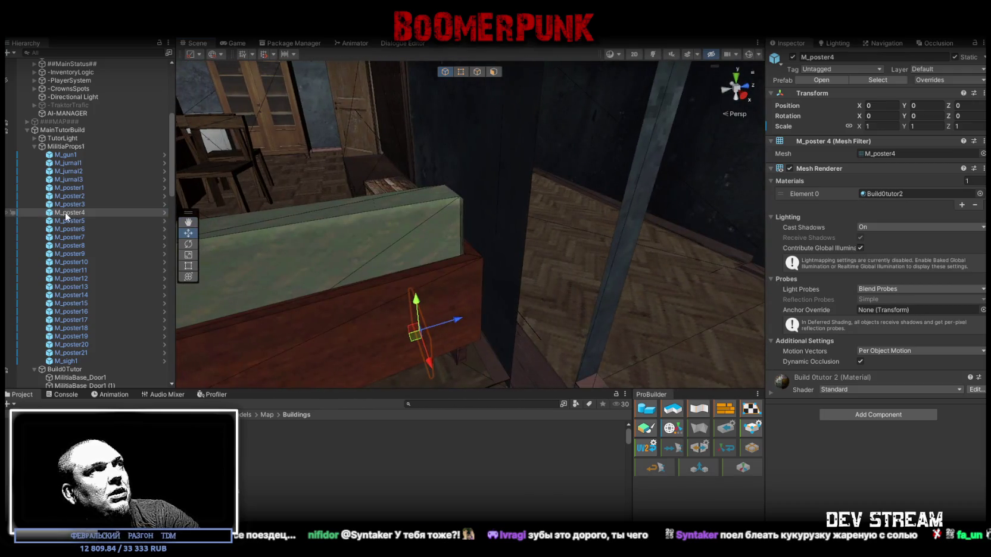
Step: Bring M_poster4 into the corridor view and raise it higher
double_click(64, 212)
mouse_move(316, 203)
left_mouse_down()
mouse_move(229, 221)
mouse_move(384, 206)
mouse_move(515, 162)
left_mouse_up()
key("f")
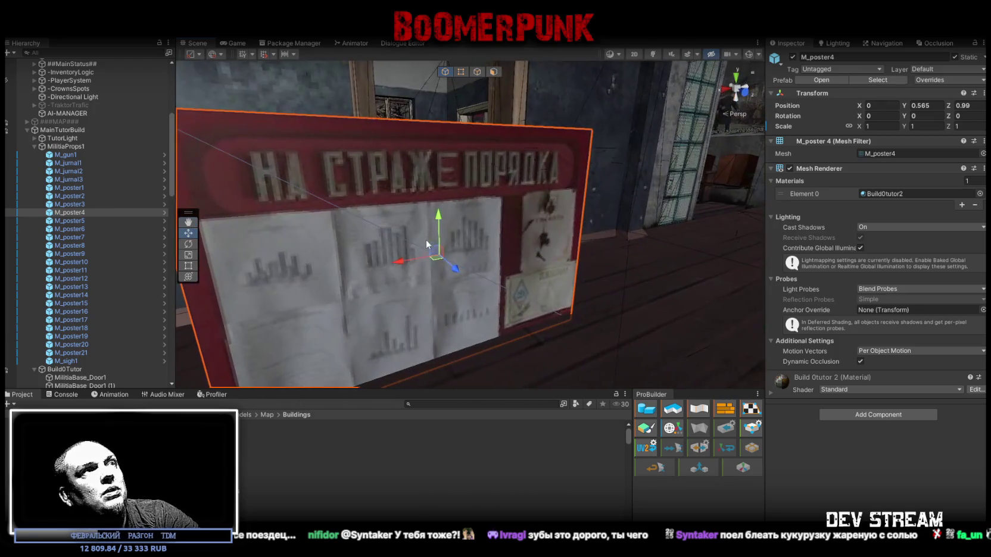
mouse_move(437, 250)
left_mouse_down()
mouse_move(443, 156)
mouse_move(562, 175)
mouse_move(381, 208)
mouse_move(939, 215)
mouse_move(720, 223)
mouse_move(391, 167)
left_mouse_up()
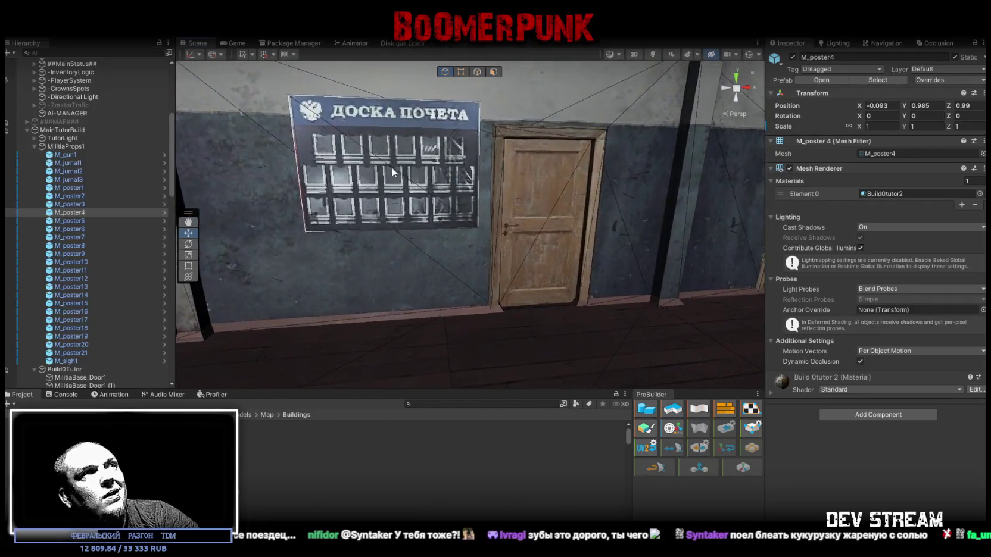
left_click(390, 167)
left_click_drag(502, 227, 520, 232)
left_click_drag(446, 225, 348, 198)
key("w")
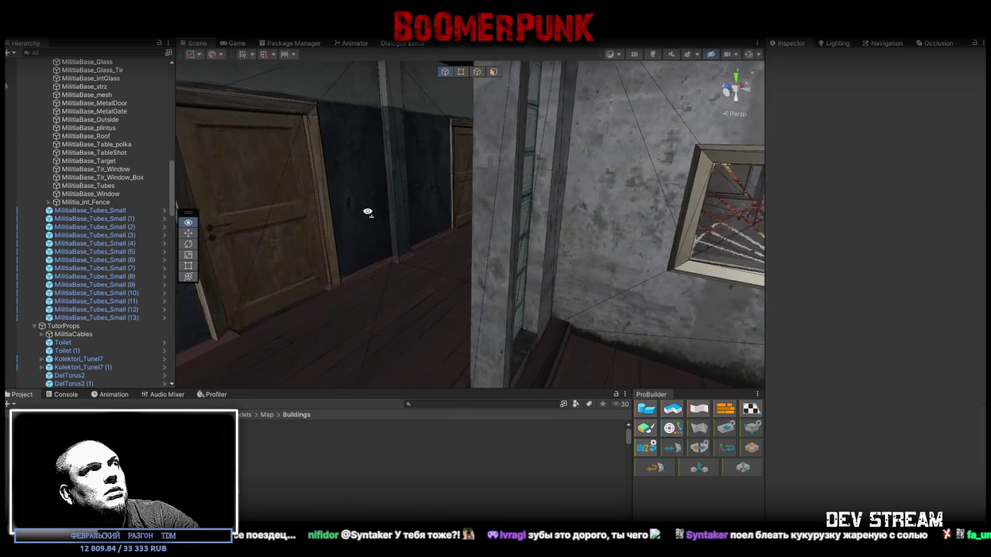
Step: Check the room's posters and set M_poster4's scale to 0.75
scroll(98, 302, "up", 10)
scroll(96, 282, "up", 9)
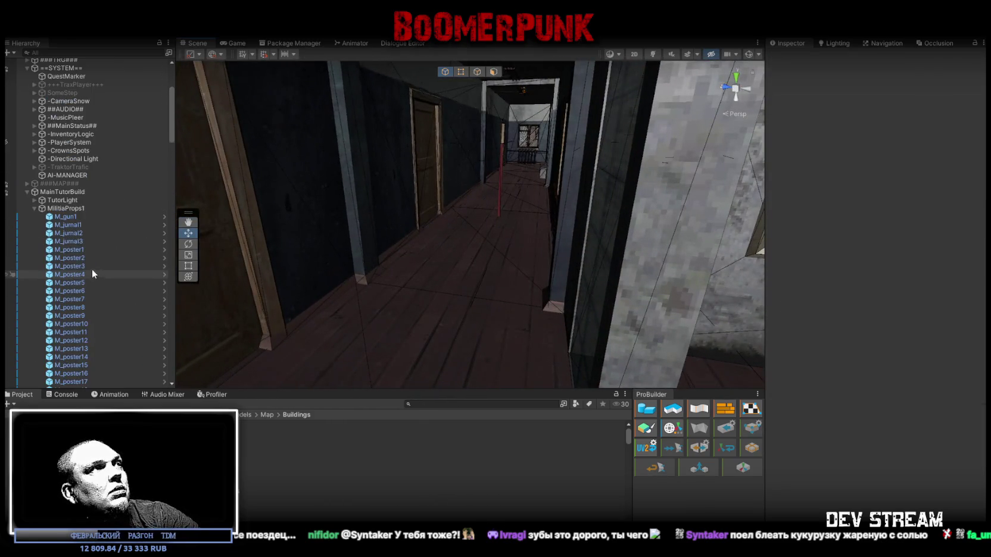
mouse_move(381, 221)
left_mouse_down()
mouse_move(418, 227)
mouse_move(465, 199)
left_mouse_up()
left_click_drag(680, 158, 683, 180)
left_click(670, 181)
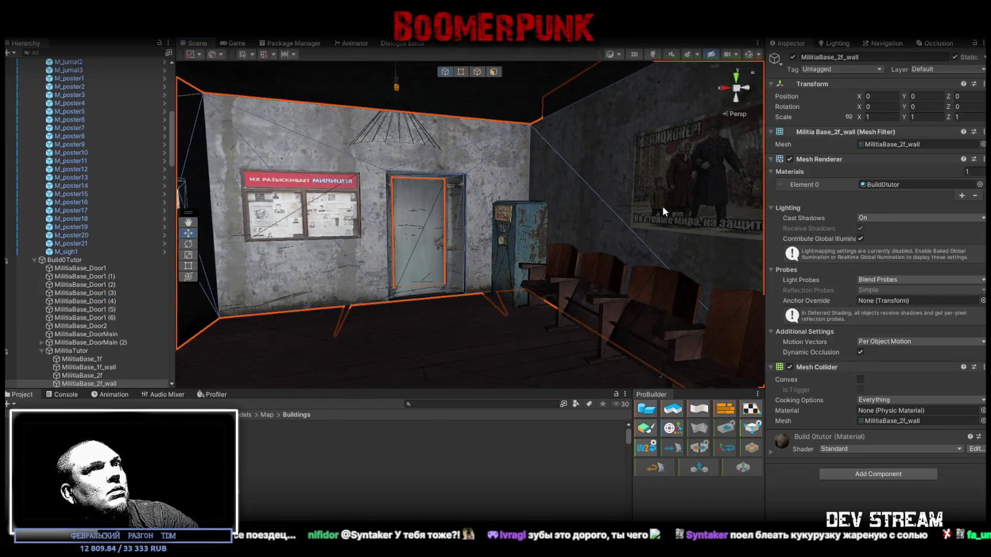
left_click(665, 206)
double_click(80, 95)
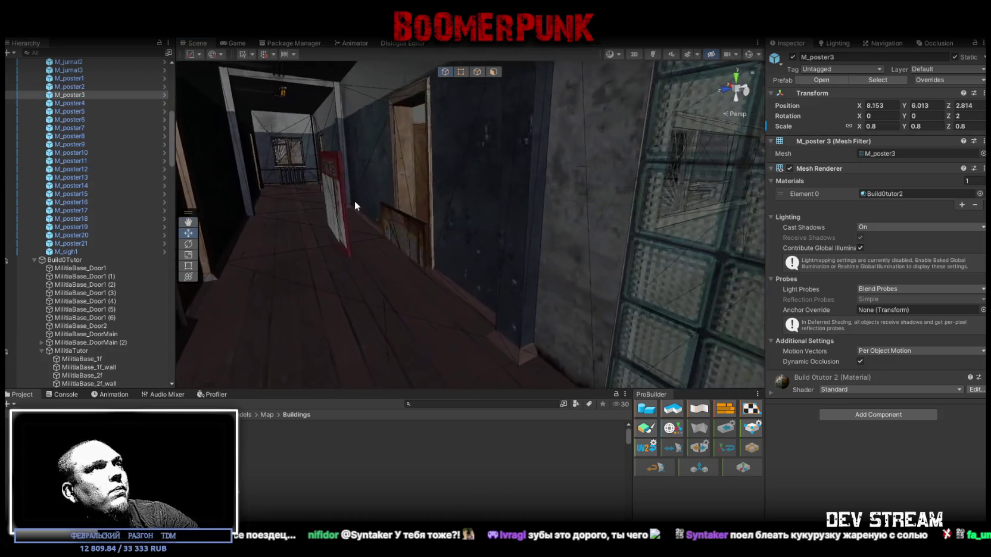
left_click(354, 205)
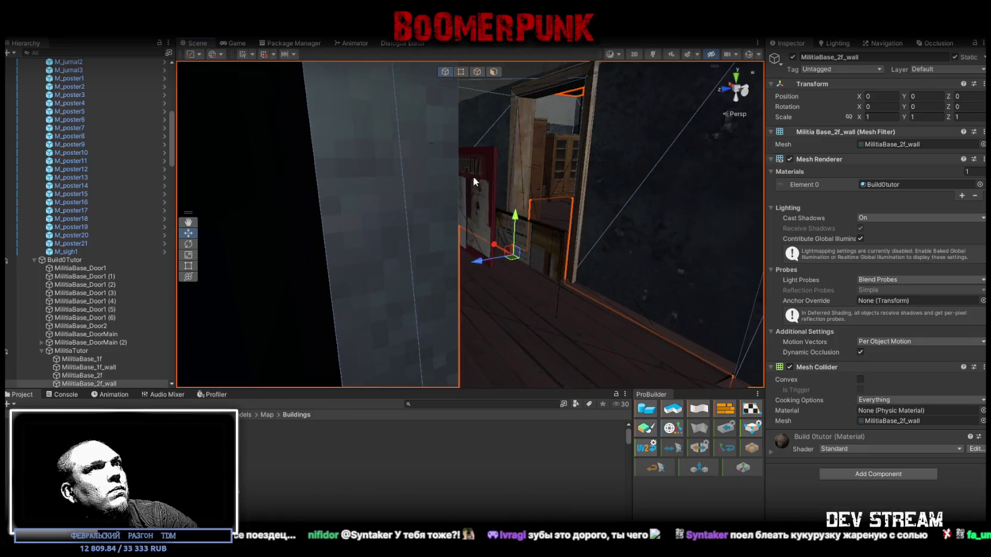
left_click(485, 174)
mouse_move(485, 173)
left_mouse_down()
mouse_move(508, 205)
mouse_move(569, 224)
mouse_move(480, 243)
mouse_move(364, 200)
mouse_move(276, 220)
mouse_move(313, 222)
left_mouse_up()
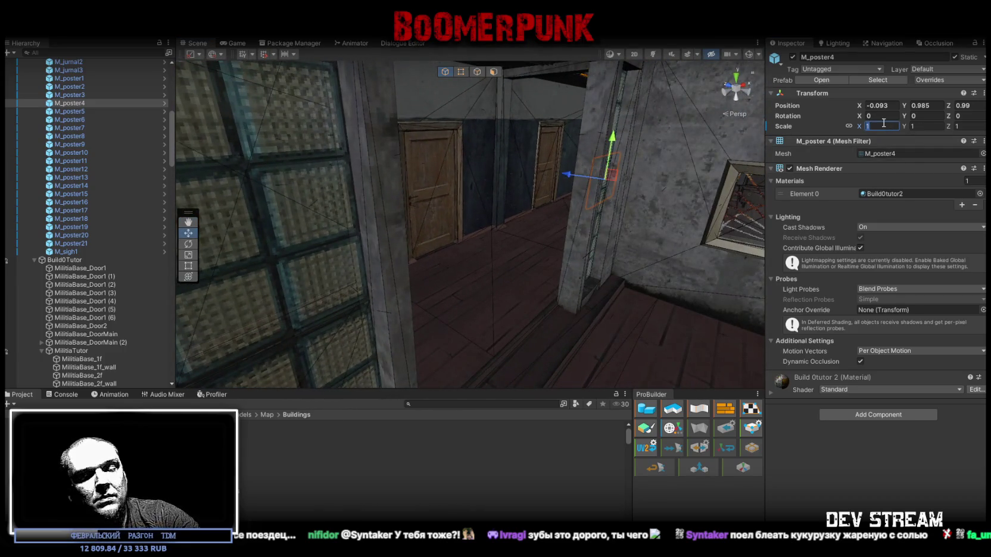
left_click_drag(763, 189, 741, 191)
type("180")
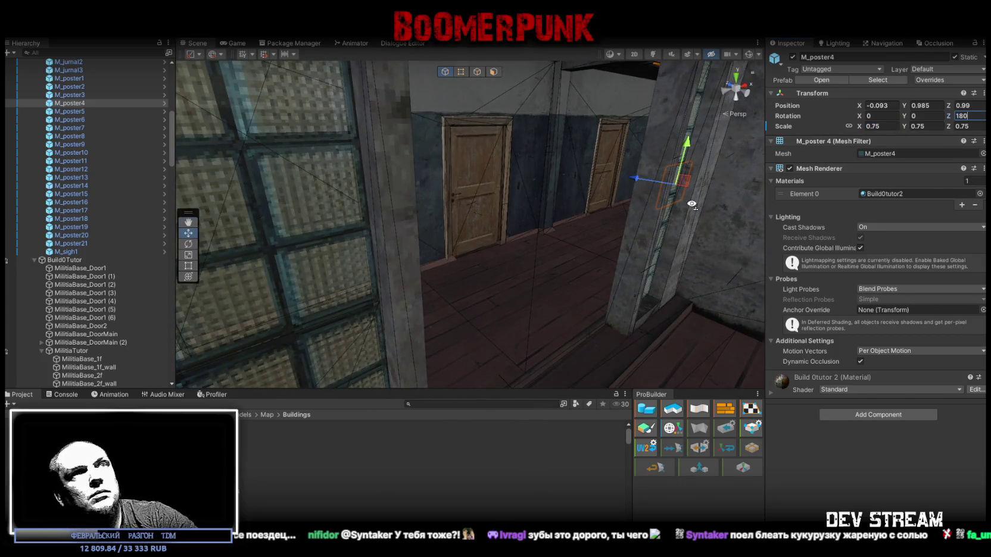
left_click_drag(691, 204, 689, 214)
key("f")
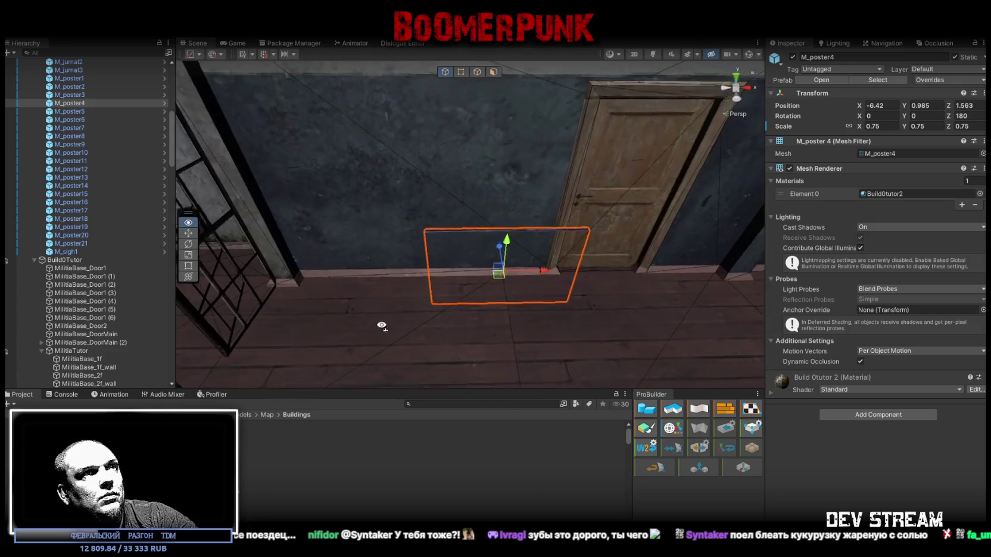
Step: Turn M_poster4 to face out and place it on the wall beside the door
key("e")
mouse_move(673, 306)
left_mouse_down()
mouse_move(739, 294)
mouse_move(626, 259)
mouse_move(601, 262)
left_mouse_up()
key("w")
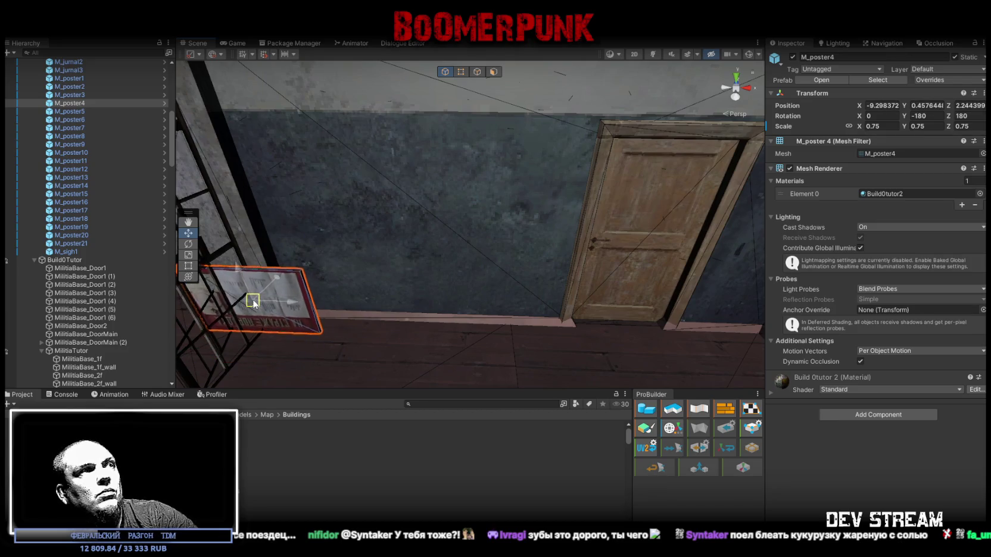
left_click_drag(517, 313, 505, 295)
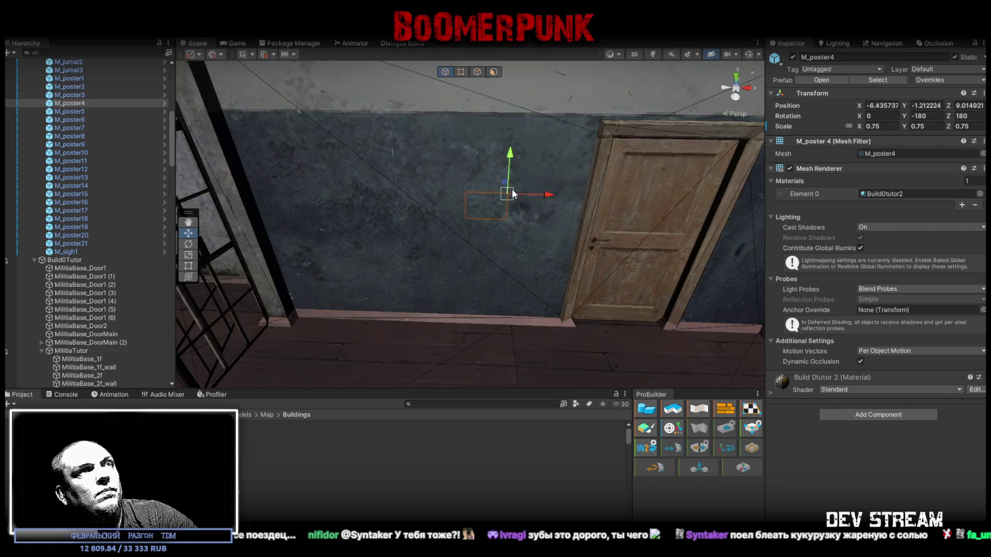
left_click_drag(591, 121, 599, 123)
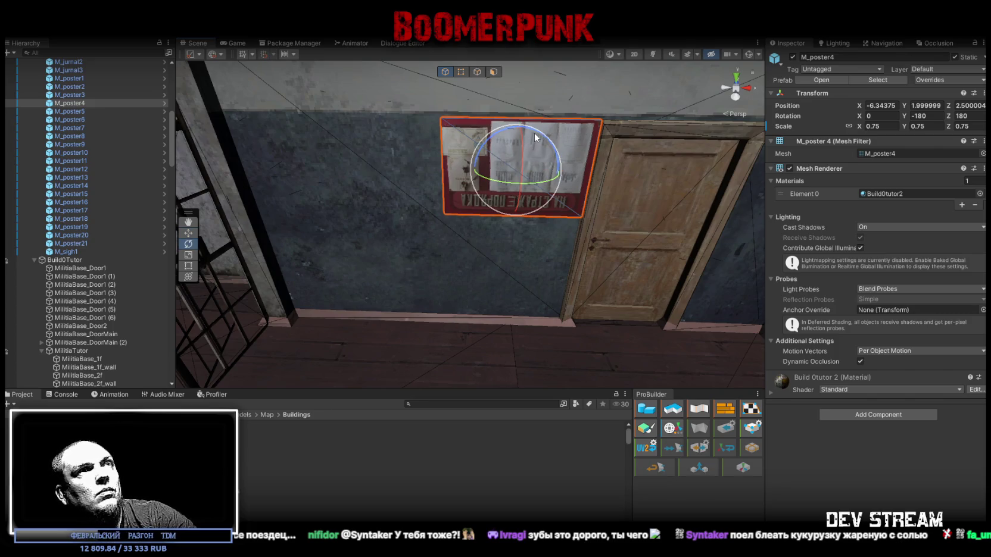
Step: Set the board's Z rotation to 360 so it stands upright, then slide it left
mouse_move(534, 138)
left_mouse_down()
mouse_move(602, 294)
mouse_move(483, 370)
mouse_move(726, 332)
left_mouse_up()
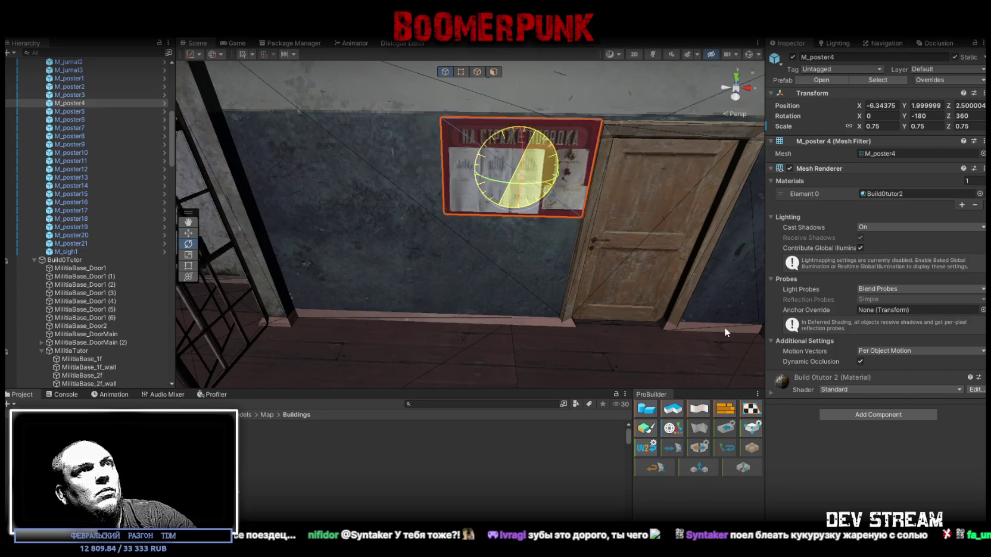
scroll(515, 274, "up", 4)
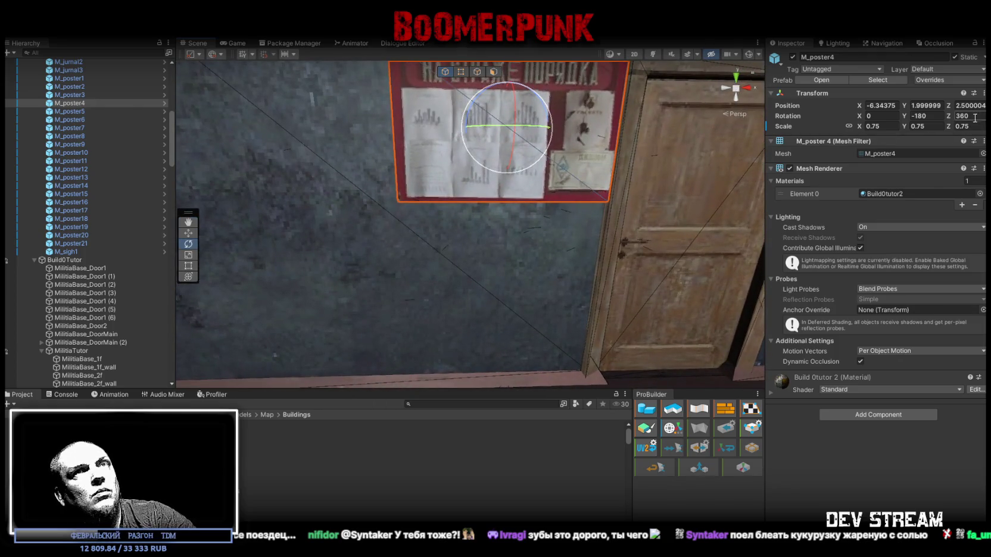
type("0")
key("Return")
key("w")
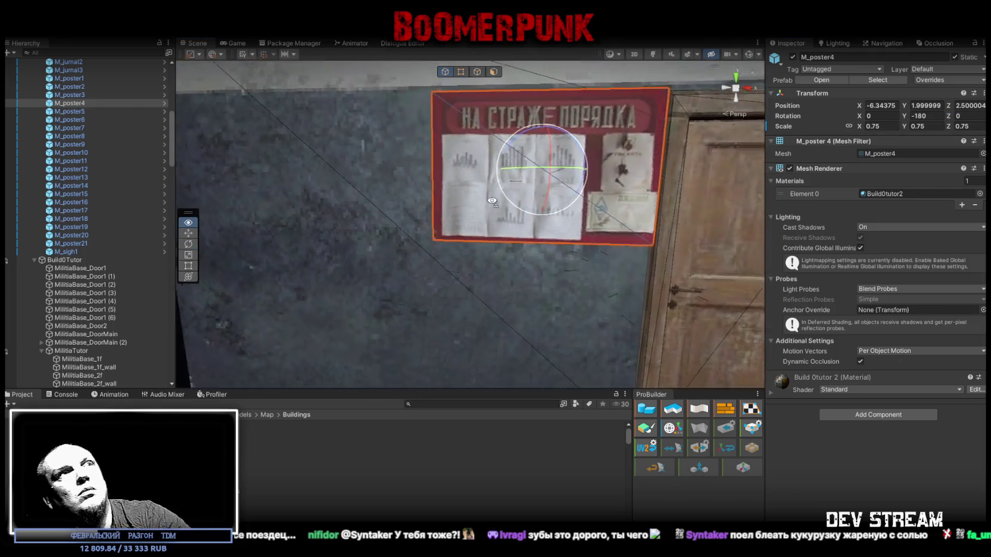
scroll(513, 209, "down", 3)
mouse_move(533, 171)
left_mouse_down()
mouse_move(435, 182)
mouse_move(459, 144)
mouse_move(449, 175)
mouse_move(520, 197)
mouse_move(504, 177)
mouse_move(603, 240)
mouse_move(470, 220)
left_mouse_up()
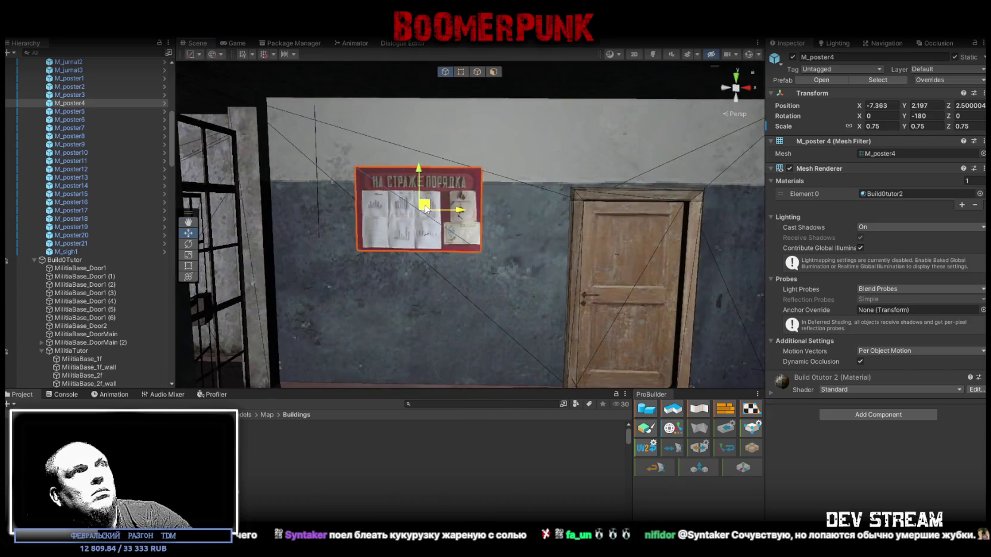
left_click_drag(425, 206, 430, 212)
Step: Pull M_poster5 away from the origin and set the posters' scale to 0.75
key("f")
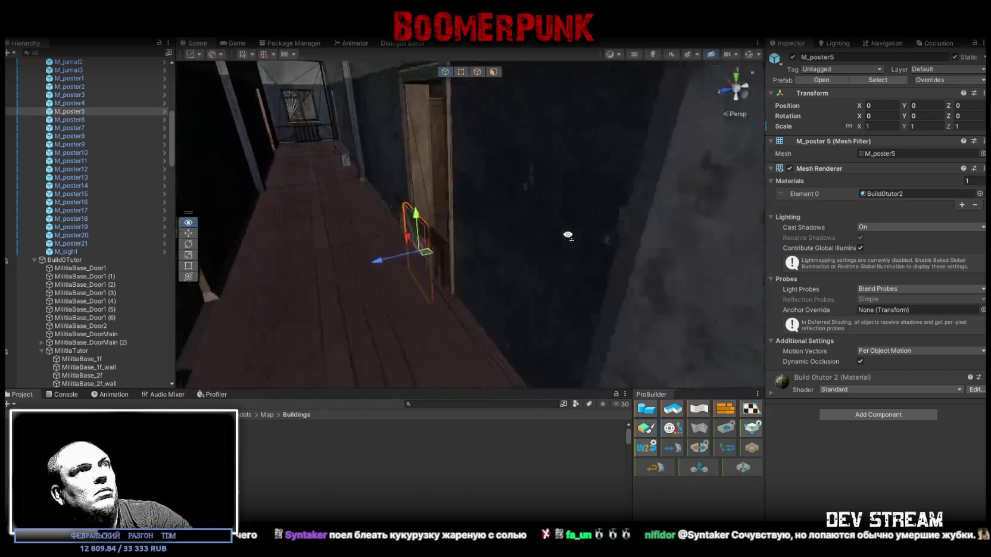
mouse_move(507, 286)
left_mouse_down()
mouse_move(413, 342)
mouse_move(382, 310)
mouse_move(401, 236)
left_mouse_up()
scroll(470, 195, "up", 3)
mouse_move(470, 194)
left_mouse_down()
mouse_move(579, 222)
mouse_move(642, 221)
mouse_move(653, 252)
mouse_move(626, 259)
mouse_move(669, 267)
mouse_move(655, 267)
mouse_move(659, 283)
mouse_move(510, 267)
mouse_move(308, 270)
mouse_move(428, 236)
mouse_move(160, 262)
left_mouse_up()
key("f")
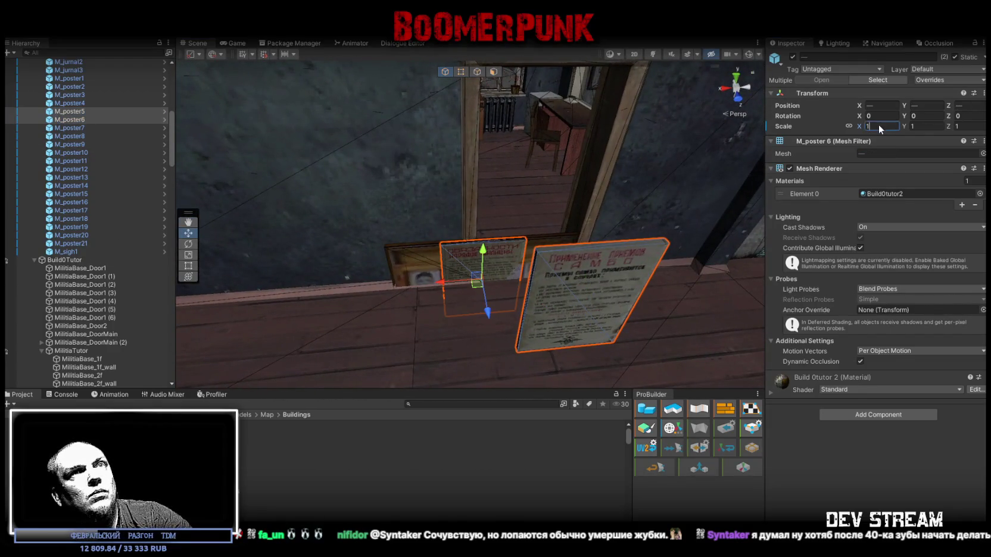
type(".75")
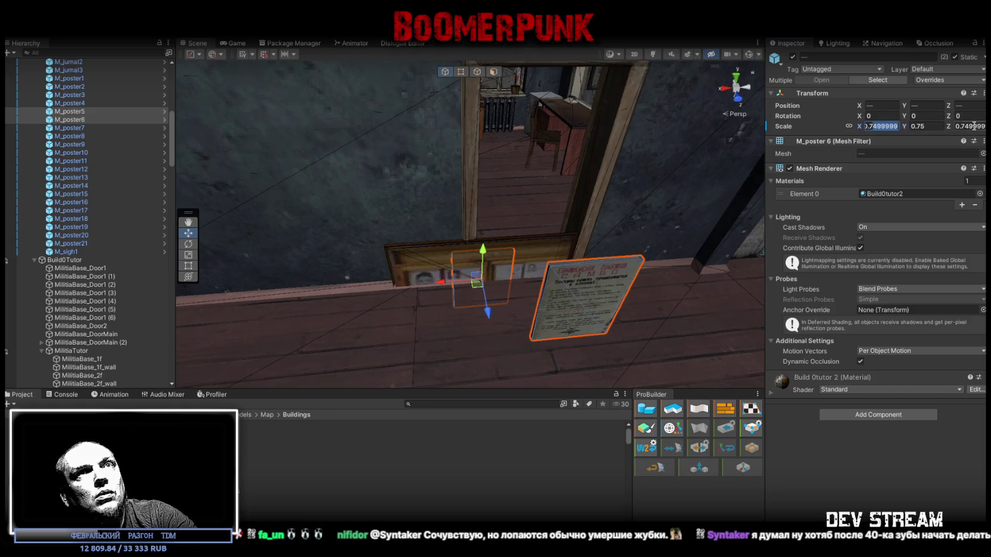
left_click_drag(572, 197, 619, 186)
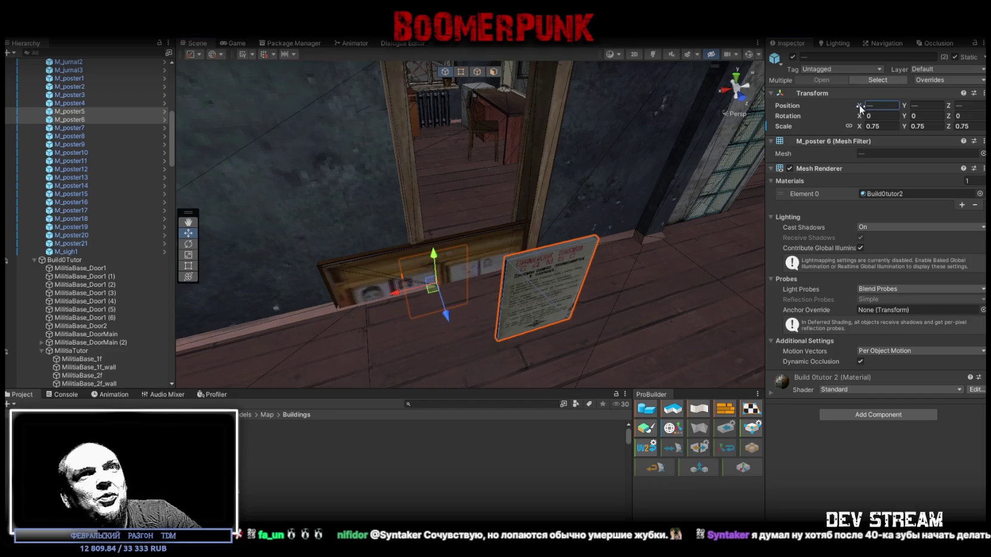
Step: Set the position value to 0 and move the posters onto the wall by the doorway
type("0.06")
left_click_drag(910, 109, 903, 107)
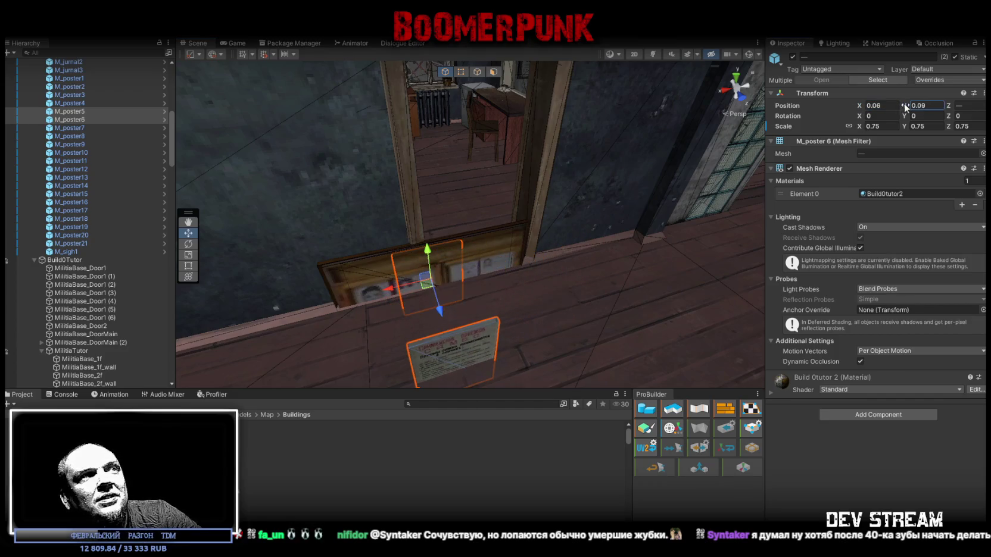
mouse_move(534, 254)
left_mouse_down()
mouse_move(623, 203)
mouse_move(524, 190)
mouse_move(325, 193)
mouse_move(325, 210)
mouse_move(456, 238)
mouse_move(544, 274)
left_mouse_up()
mouse_move(465, 290)
left_mouse_down()
mouse_move(479, 283)
mouse_move(468, 254)
mouse_move(457, 314)
mouse_move(468, 285)
left_mouse_up()
left_click_drag(529, 110, 522, 114)
left_click_drag(475, 174, 416, 179)
Step: Separate M_poster6 from M_poster5 and line both up side by side on the wall
left_click(77, 112, "ctrl")
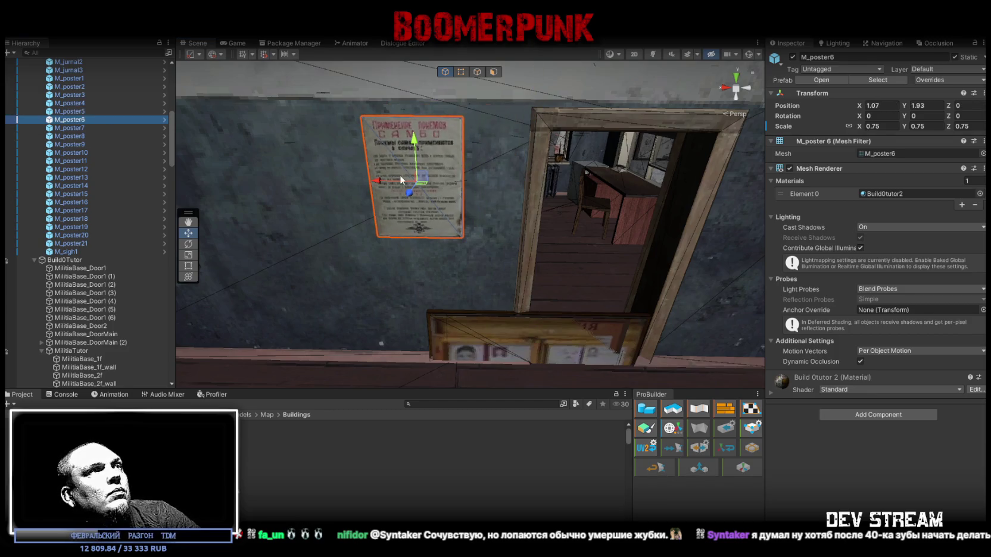
mouse_move(374, 182)
left_mouse_down()
mouse_move(256, 178)
mouse_move(393, 167)
left_mouse_up()
scroll(394, 168, "down", 5)
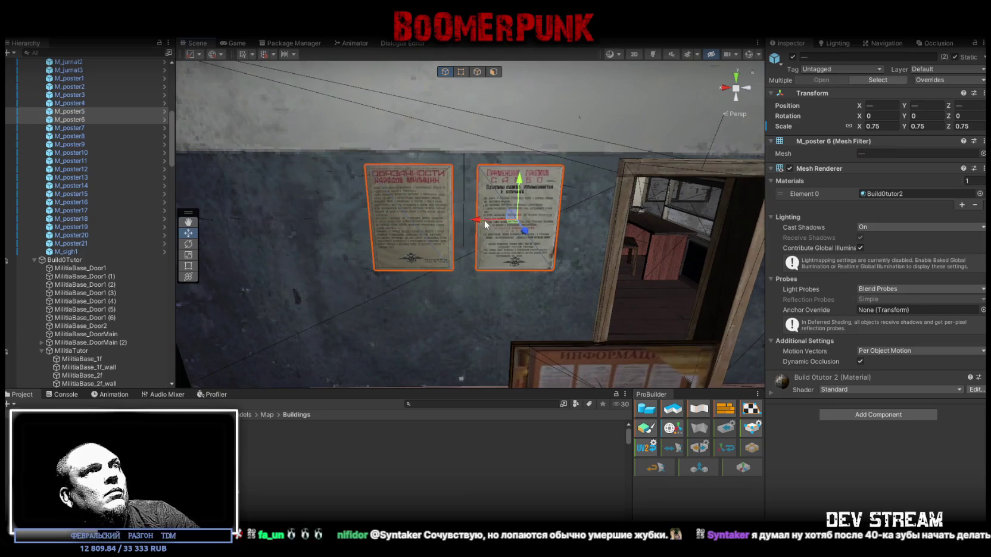
left_click_drag(512, 217, 467, 223)
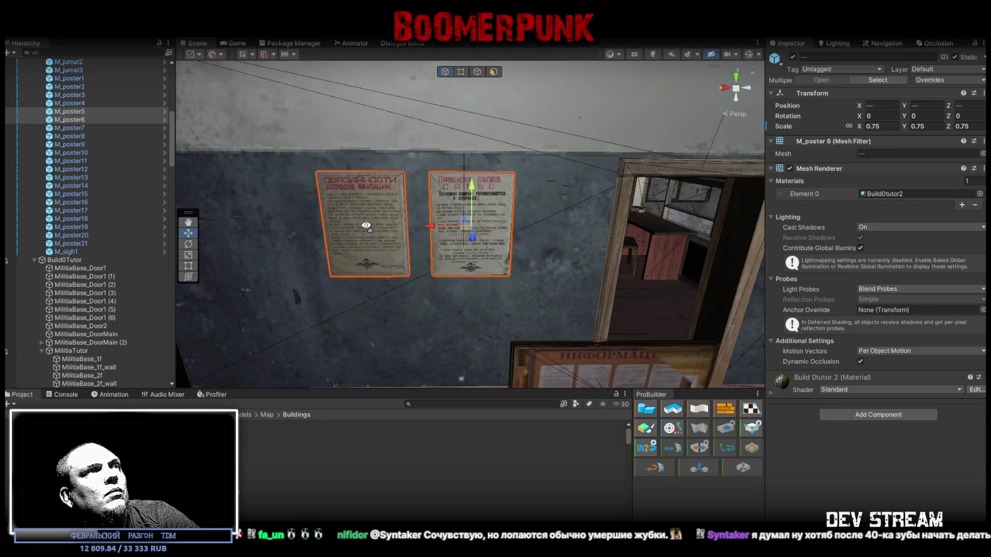
scroll(349, 217, "up", 5)
scroll(362, 219, "down", 3)
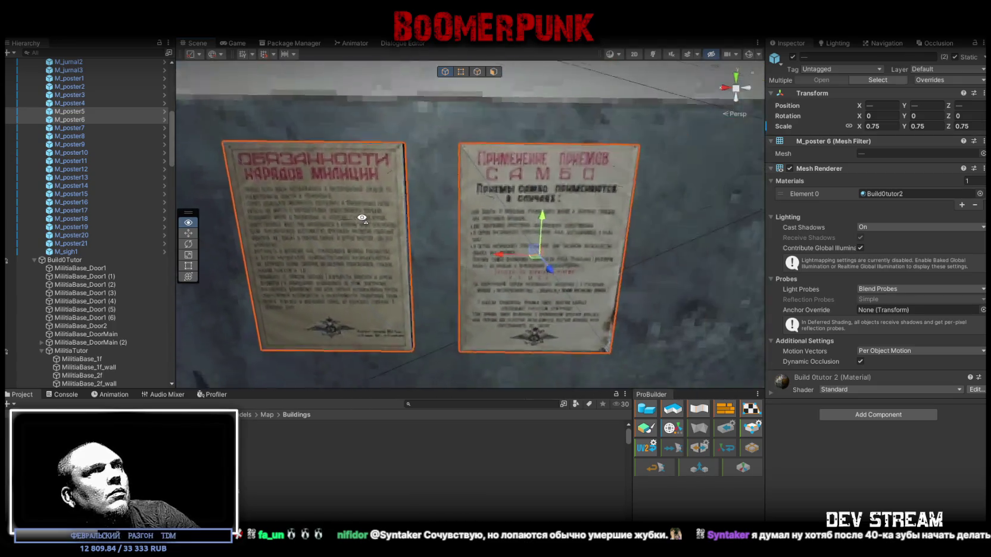
scroll(363, 218, "down", 2)
scroll(358, 204, "up", 4)
scroll(357, 205, "down", 3)
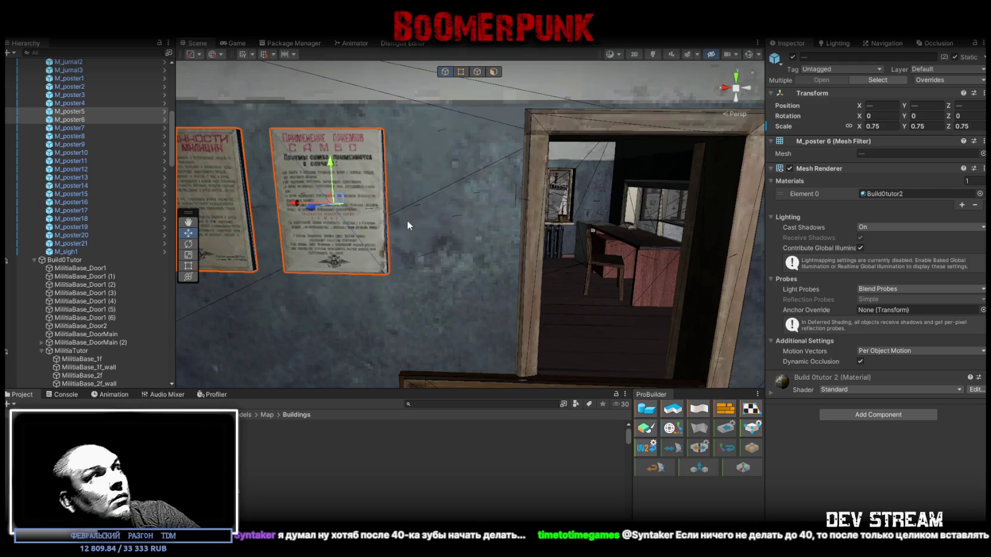
double_click(76, 130)
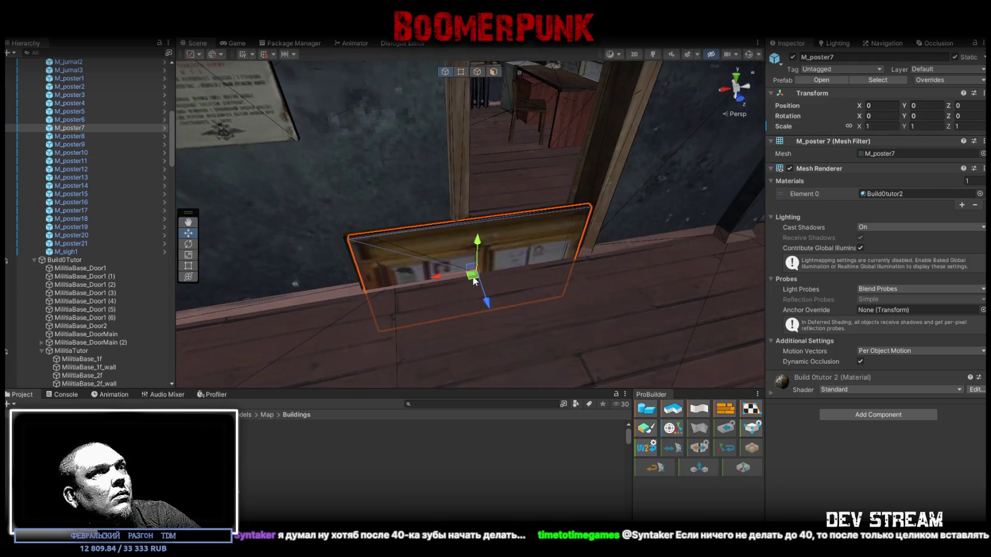
Step: Pull M_poster7 off the wanted board, lower it, and scale it to 0.5
mouse_move(474, 281)
left_mouse_down()
mouse_move(524, 312)
mouse_move(494, 273)
mouse_move(510, 246)
mouse_move(321, 230)
mouse_move(611, 276)
mouse_move(649, 238)
mouse_move(441, 256)
mouse_move(494, 274)
mouse_move(552, 245)
mouse_move(537, 90)
mouse_move(557, 86)
left_mouse_up()
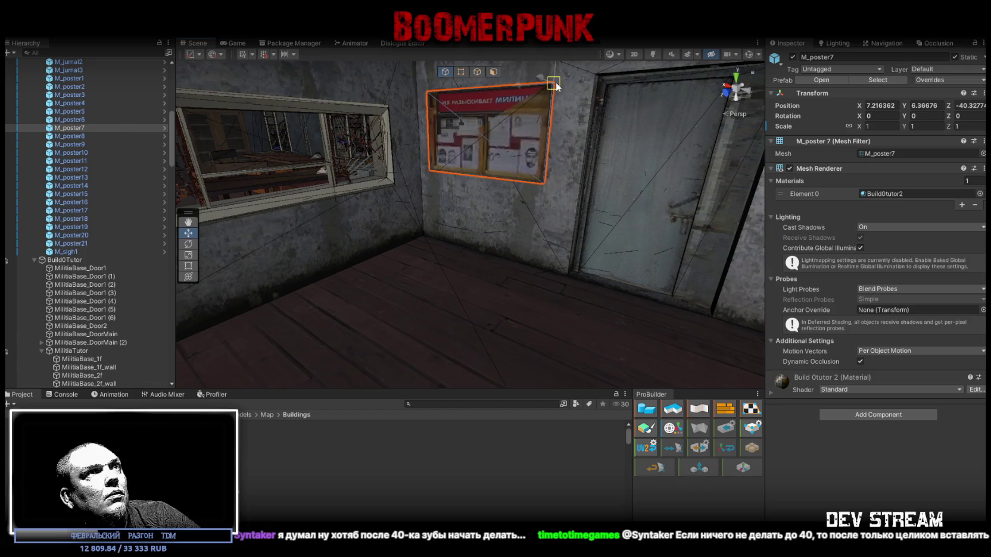
key("f")
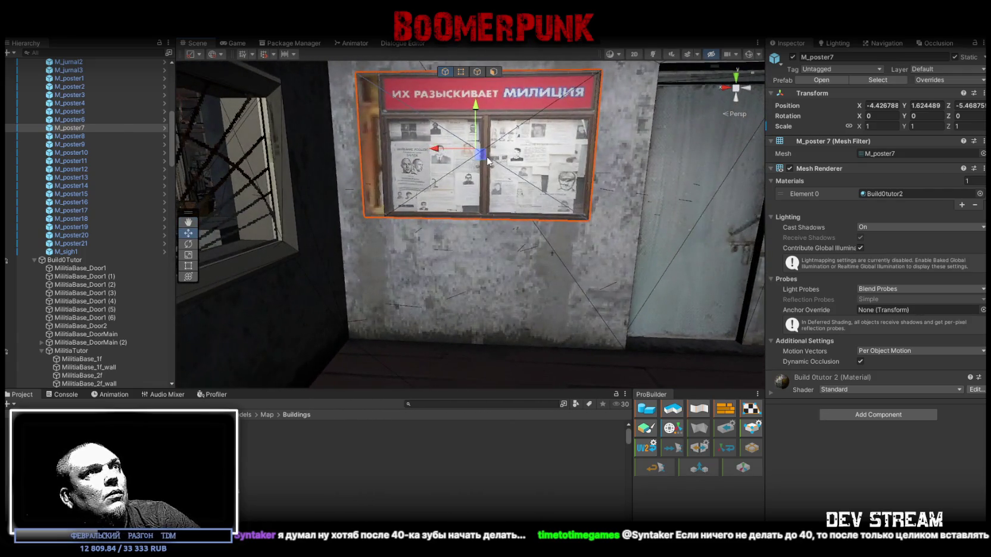
scroll(496, 154, "down", 2)
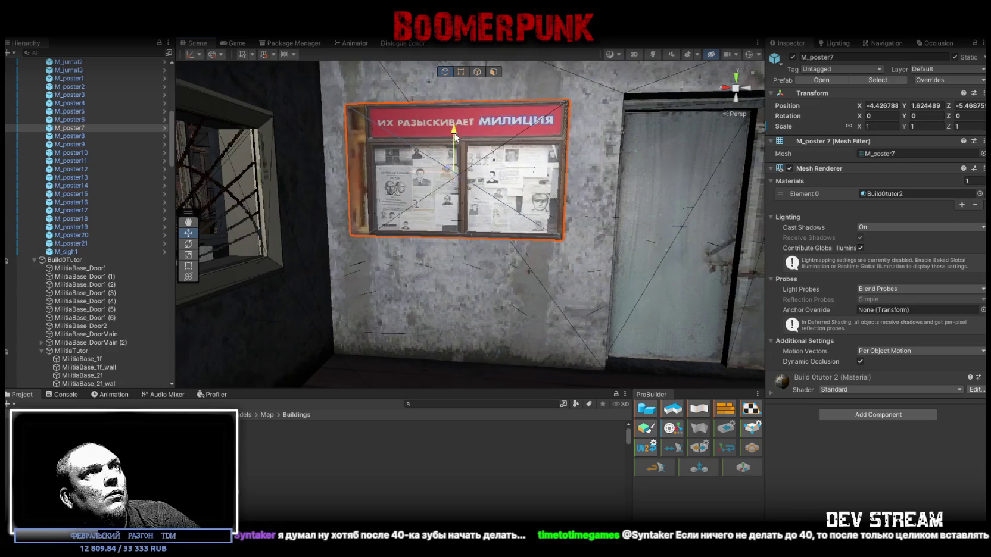
left_click_drag(454, 135, 442, 256)
scroll(470, 238, "up", 6)
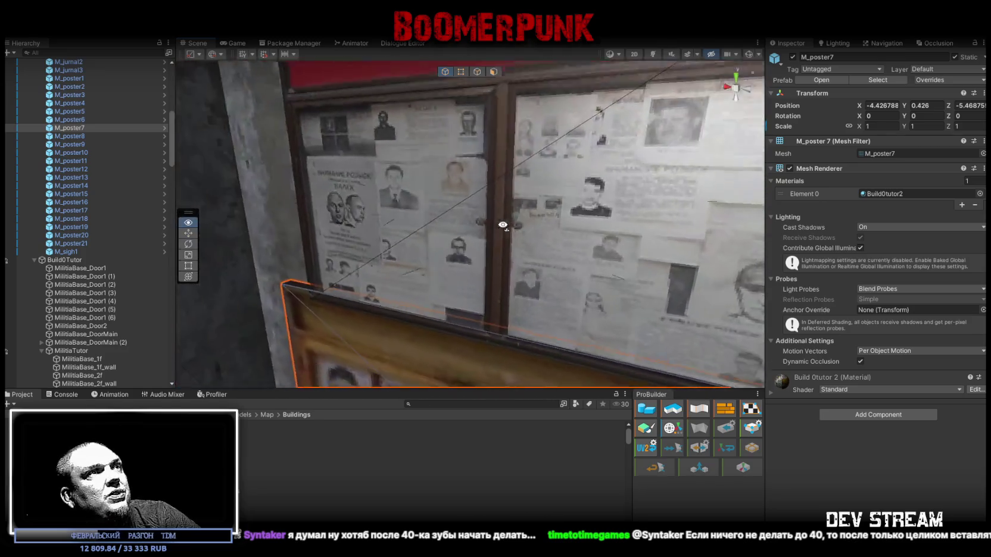
mouse_move(502, 225)
left_mouse_down()
mouse_move(521, 230)
mouse_move(561, 201)
mouse_move(530, 203)
mouse_move(528, 257)
left_mouse_up()
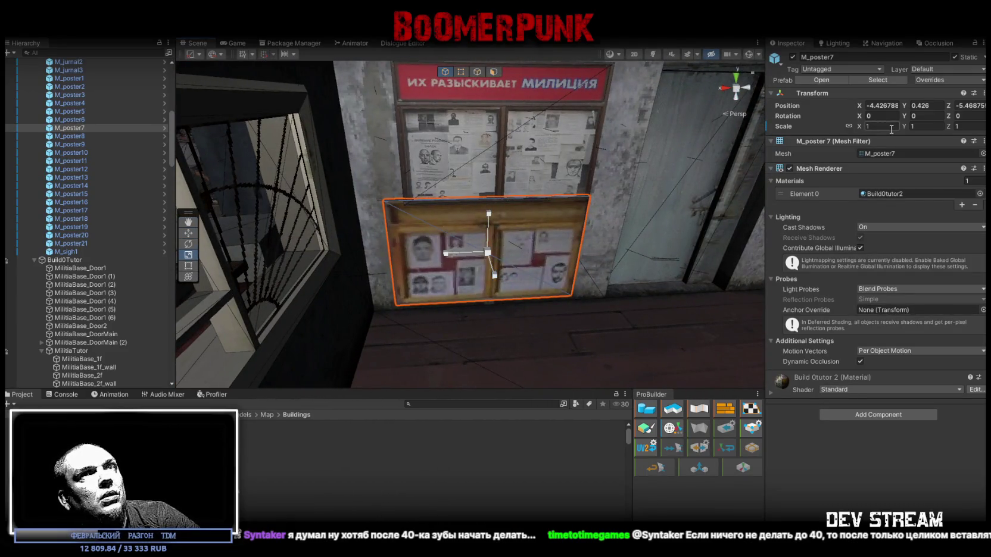
type(".5")
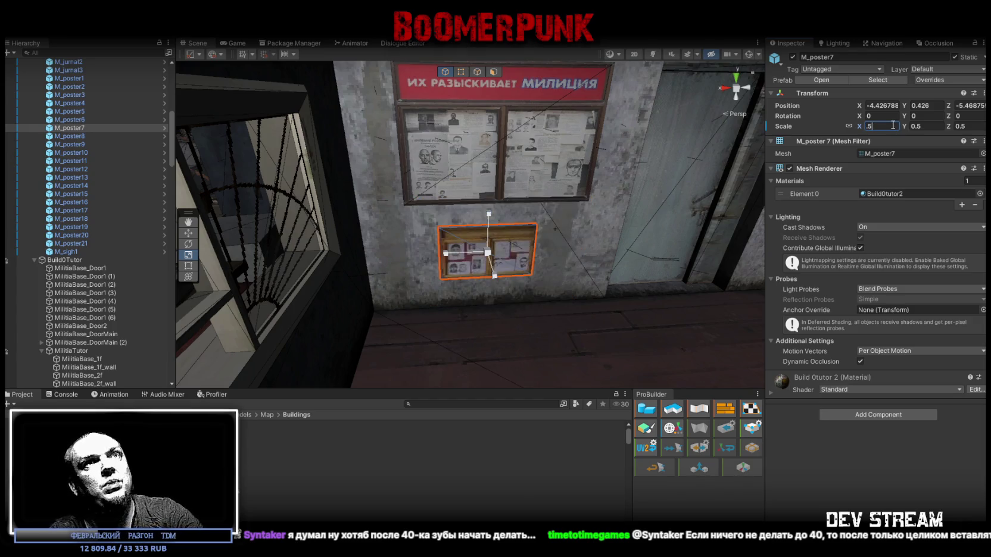
mouse_move(562, 269)
left_mouse_down()
mouse_move(575, 250)
mouse_move(332, 232)
mouse_move(500, 238)
mouse_move(535, 250)
mouse_move(827, 244)
mouse_move(535, 240)
mouse_move(505, 195)
mouse_move(367, 225)
left_mouse_up()
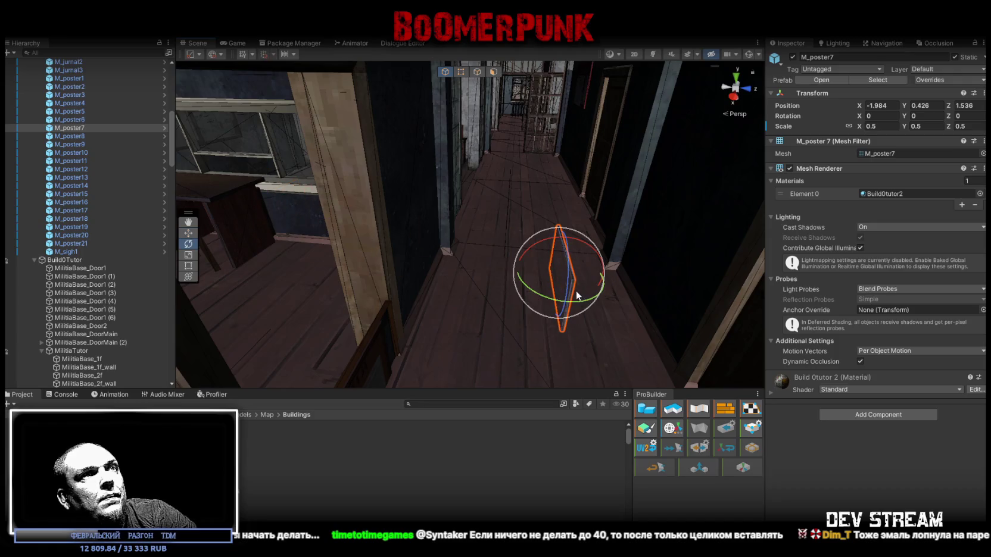
Step: Turn M_poster7 to Y 180, scale it to 0.4, and hang it at -6.23, 1.791, 2.5
key("ctrl+z")
mouse_move(344, 269)
left_mouse_down()
mouse_move(519, 254)
mouse_move(630, 272)
mouse_move(714, 250)
left_mouse_up()
type("0.4")
key("Return")
mouse_move(536, 238)
left_mouse_down()
mouse_move(591, 232)
mouse_move(635, 336)
mouse_move(594, 310)
mouse_move(716, 246)
left_mouse_up()
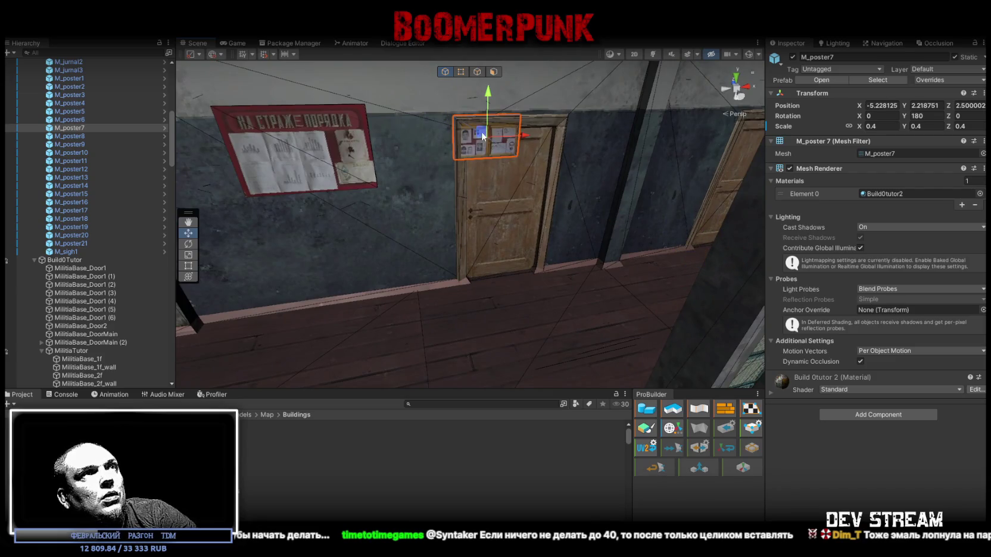
left_click_drag(402, 152, 405, 154)
scroll(417, 156, "up", 6)
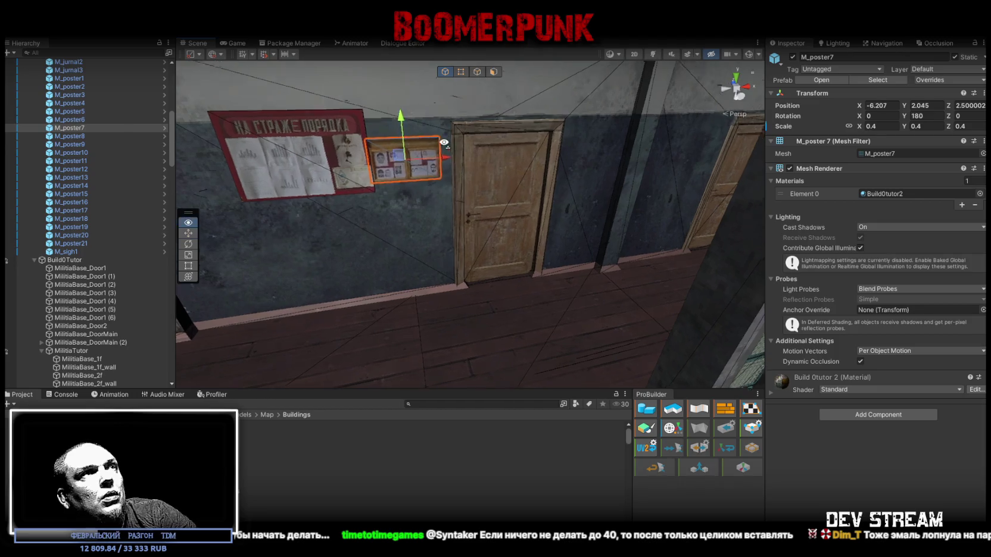
mouse_move(454, 156)
left_mouse_down()
mouse_move(463, 188)
mouse_move(390, 206)
left_mouse_up()
scroll(450, 194, "down", 5)
mouse_move(578, 236)
left_mouse_down()
mouse_move(551, 212)
mouse_move(542, 255)
mouse_move(528, 244)
mouse_move(554, 239)
mouse_move(417, 268)
mouse_move(6, 319)
mouse_move(483, 259)
mouse_move(328, 262)
mouse_move(762, 258)
mouse_move(229, 244)
mouse_move(964, 210)
mouse_move(14, 203)
mouse_move(121, 209)
mouse_move(79, 174)
left_mouse_up()
double_click(78, 137)
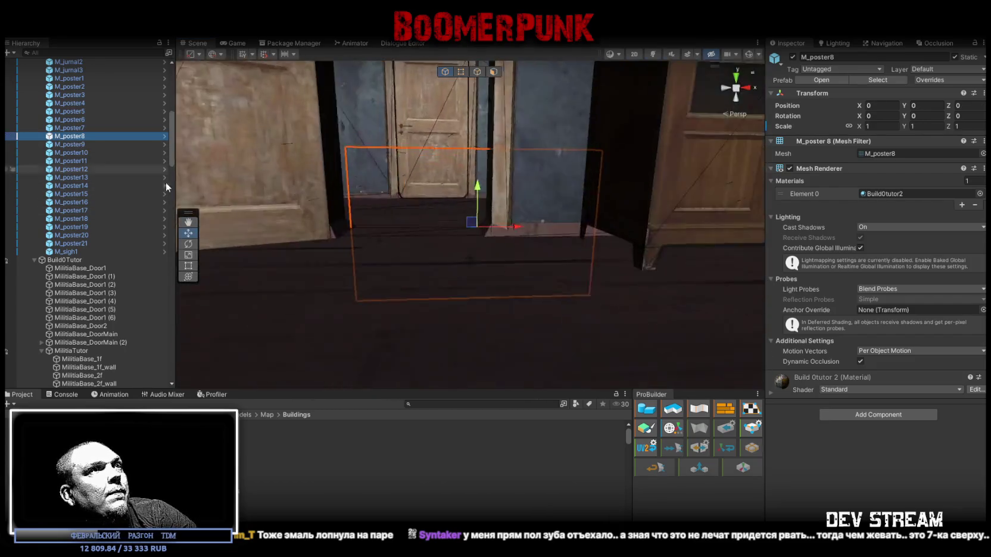
Step: Turn the large poster 90 degrees and lift it up onto the wall beside the window
mouse_move(322, 196)
left_mouse_down()
mouse_move(483, 218)
mouse_move(636, 263)
mouse_move(414, 282)
mouse_move(415, 325)
left_mouse_up()
mouse_move(373, 361)
left_mouse_down()
mouse_move(409, 199)
mouse_move(310, 238)
mouse_move(179, 147)
mouse_move(98, 163)
mouse_move(143, 176)
mouse_move(503, 150)
mouse_move(564, 164)
left_mouse_up()
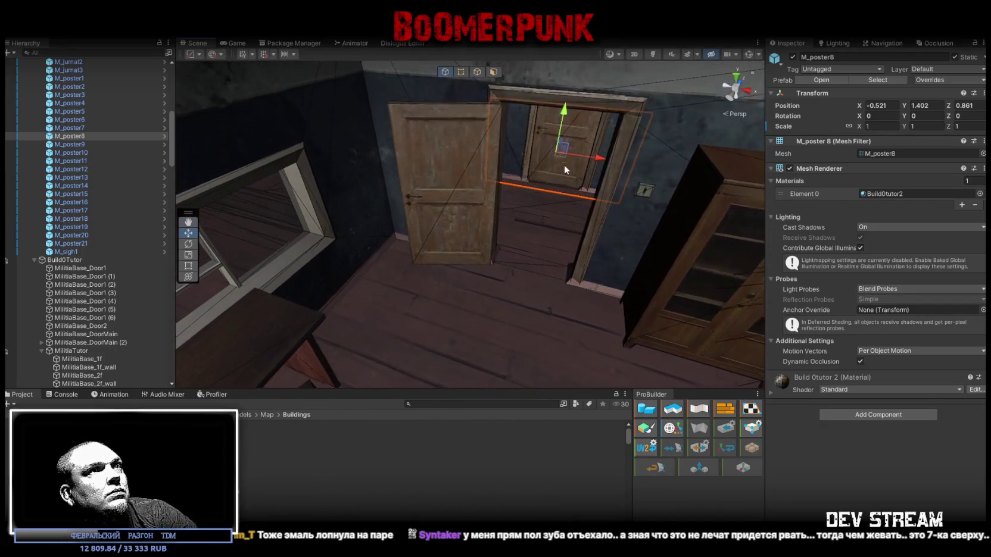
key("ctrl+z")
mouse_move(468, 245)
left_mouse_down()
mouse_move(411, 337)
mouse_move(419, 275)
mouse_move(275, 277)
mouse_move(369, 277)
mouse_move(344, 178)
mouse_move(552, 303)
left_mouse_up()
key("e")
key("w")
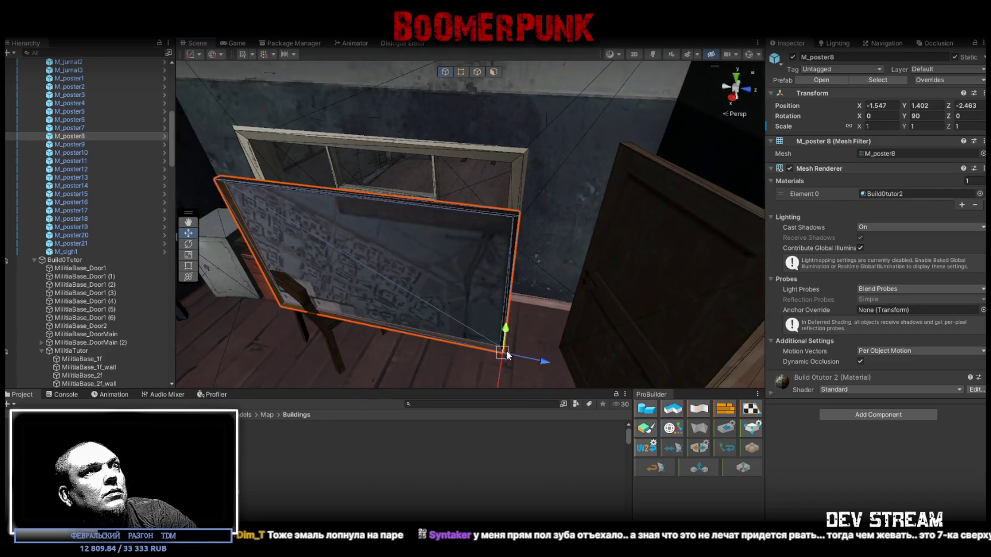
mouse_move(507, 352)
left_mouse_down()
mouse_move(529, 143)
mouse_move(502, 182)
mouse_move(456, 181)
mouse_move(481, 151)
mouse_move(562, 155)
mouse_move(549, 157)
mouse_move(505, 254)
mouse_move(510, 276)
left_mouse_up()
key("f")
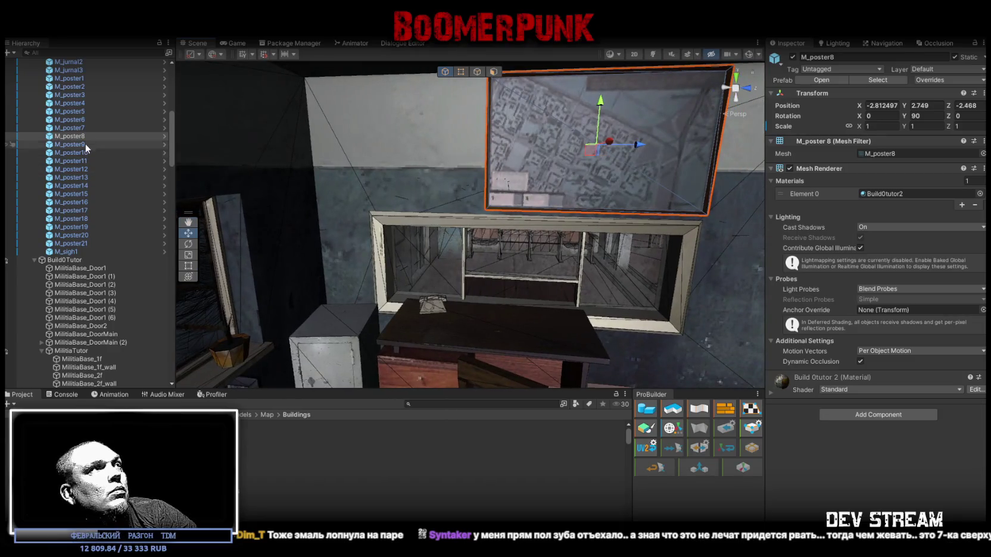
Step: Turn the ИНФОРМАЦИЯ board M_poster9 to Y 90 and move it onto the wall above the chairs
double_click(85, 145)
mouse_move(337, 262)
left_mouse_down()
mouse_move(437, 277)
mouse_move(370, 208)
mouse_move(427, 173)
mouse_move(484, 161)
mouse_move(582, 195)
mouse_move(774, 230)
mouse_move(714, 230)
mouse_move(274, 343)
mouse_move(450, 282)
mouse_move(460, 299)
mouse_move(337, 295)
mouse_move(538, 296)
mouse_move(540, 258)
mouse_move(545, 300)
mouse_move(563, 113)
left_mouse_up()
key("e")
key("w")
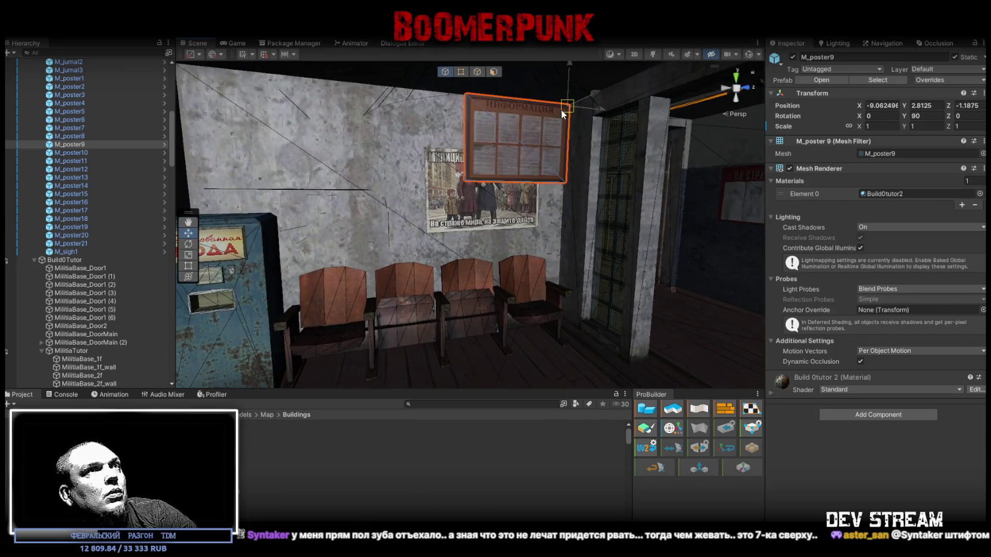
left_click_drag(516, 161, 364, 205)
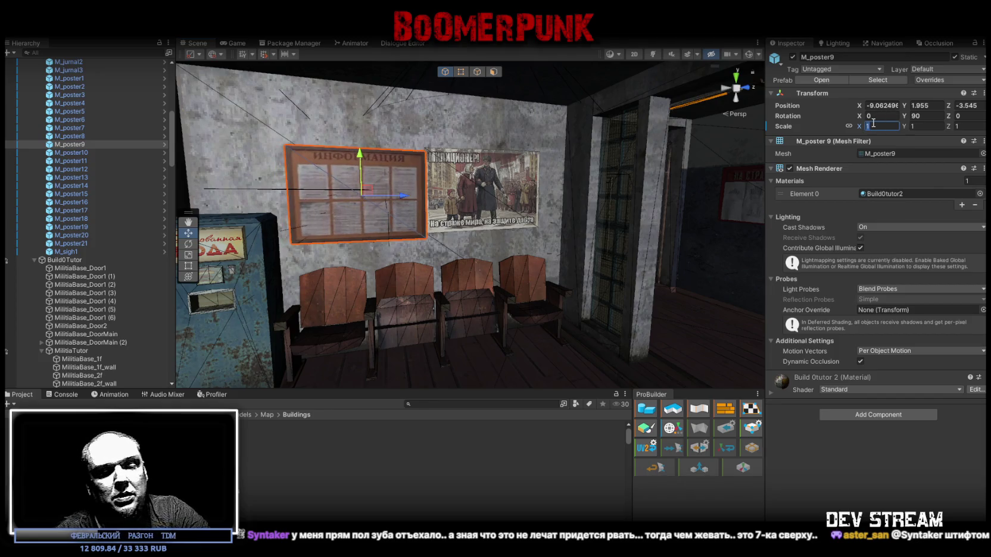
Step: Scale the ИНФОРМАЦИЯ board to 0.6 and nudge it into place left of the militia poster
type("0.6")
key("Return")
scroll(374, 190, "up", 3)
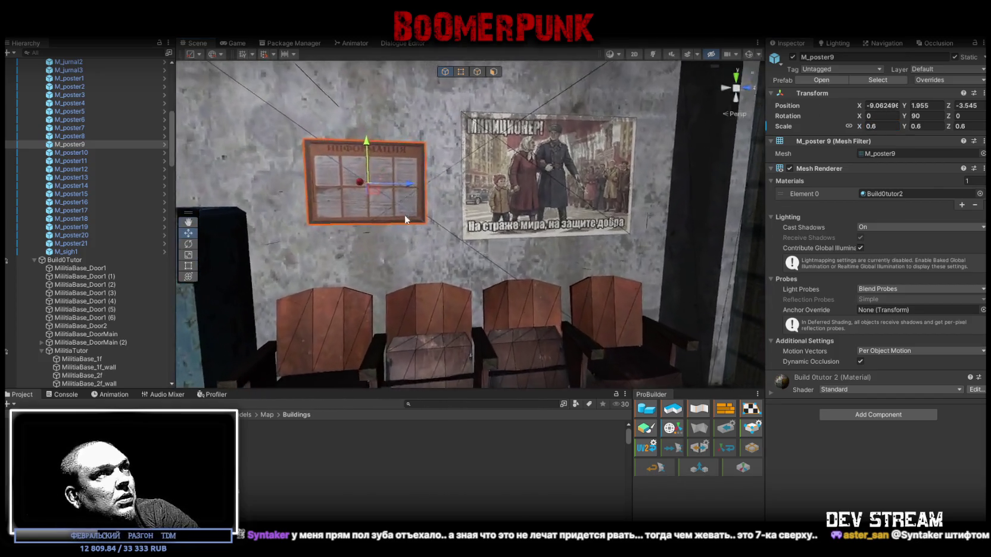
mouse_move(373, 190)
left_mouse_down()
mouse_move(386, 204)
mouse_move(358, 220)
mouse_move(381, 236)
left_mouse_up()
scroll(385, 204, "down", 2)
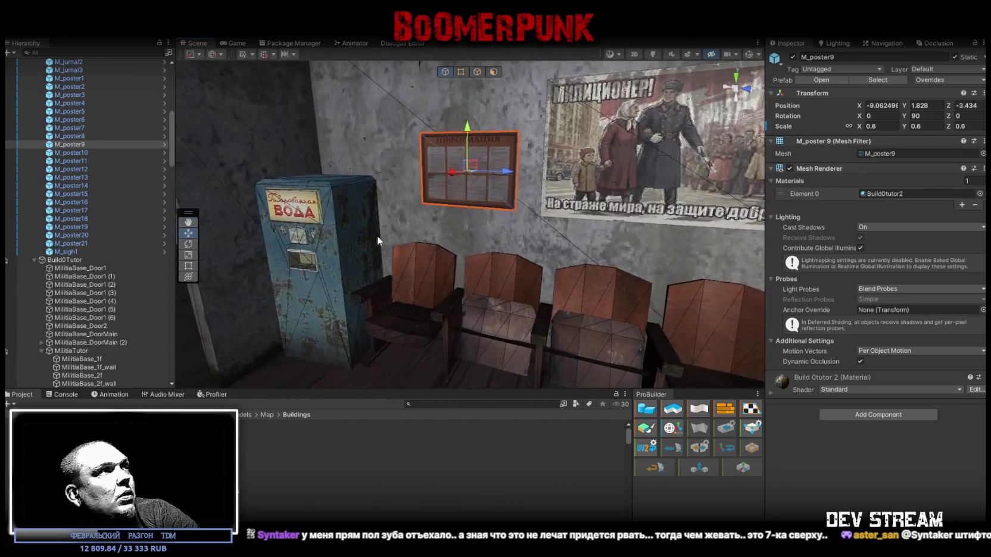
double_click(84, 152)
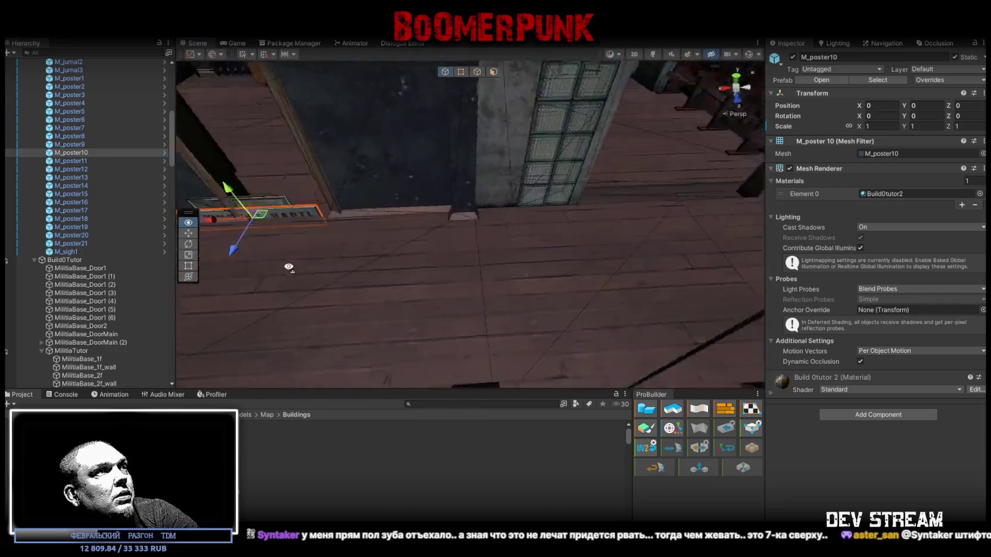
Step: Move the slogan banner M_poster10 up under the window, with its depth set to -5.46
mouse_move(332, 244)
left_mouse_down()
mouse_move(418, 237)
mouse_move(447, 146)
mouse_move(552, 203)
mouse_move(450, 189)
mouse_move(624, 214)
mouse_move(496, 182)
mouse_move(874, 177)
mouse_move(939, 189)
mouse_move(645, 220)
mouse_move(227, 169)
mouse_move(313, 219)
mouse_move(364, 267)
mouse_move(354, 224)
mouse_move(331, 199)
mouse_move(803, 355)
mouse_move(587, 286)
left_mouse_up()
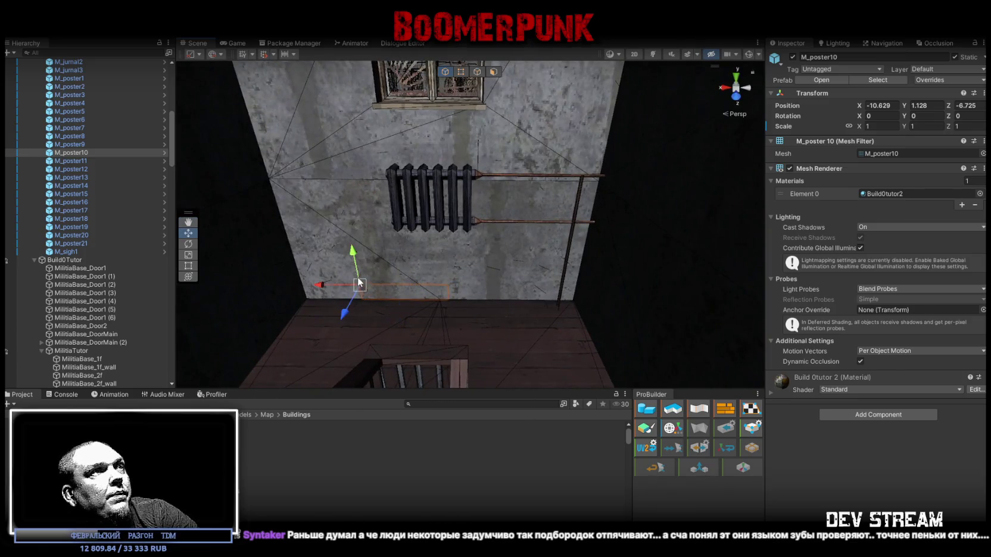
mouse_move(358, 286)
left_mouse_down()
mouse_move(302, 186)
mouse_move(274, 176)
mouse_move(333, 194)
left_mouse_up()
left_click_drag(487, 206, 326, 269)
key("ctrl+z")
type("5")
key("ctrl+z")
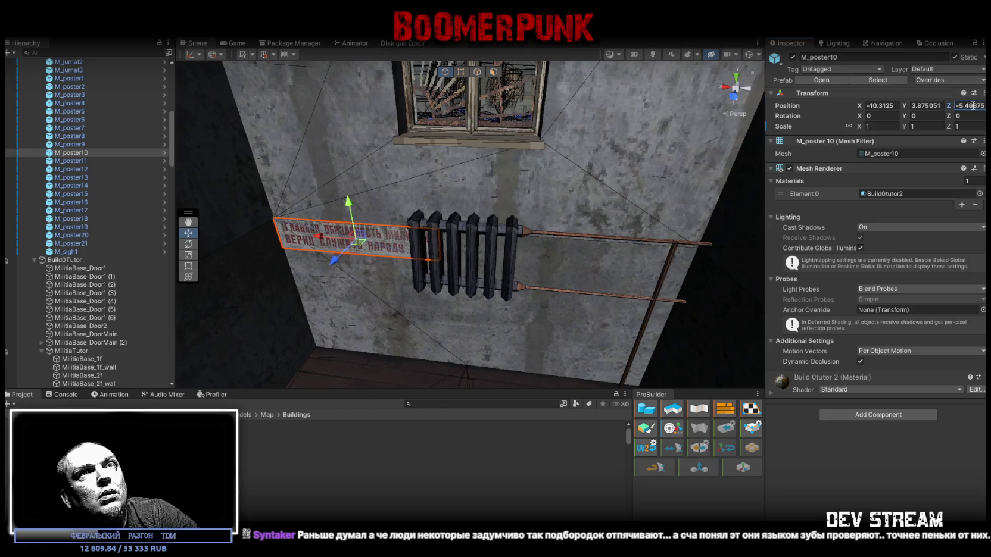
key("BackSpace")
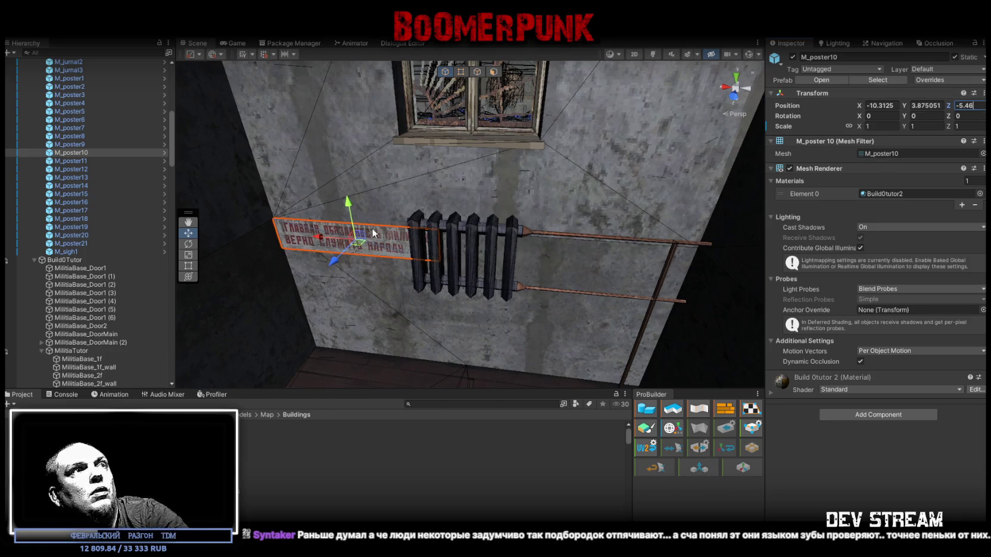
mouse_move(366, 240)
left_mouse_down()
mouse_move(471, 181)
mouse_move(540, 163)
mouse_move(524, 170)
mouse_move(545, 168)
mouse_move(525, 189)
left_mouse_up()
Step: Scale the banner to 2 and lower it slightly toward the radiator
key("r")
left_click_drag(482, 227, 469, 226)
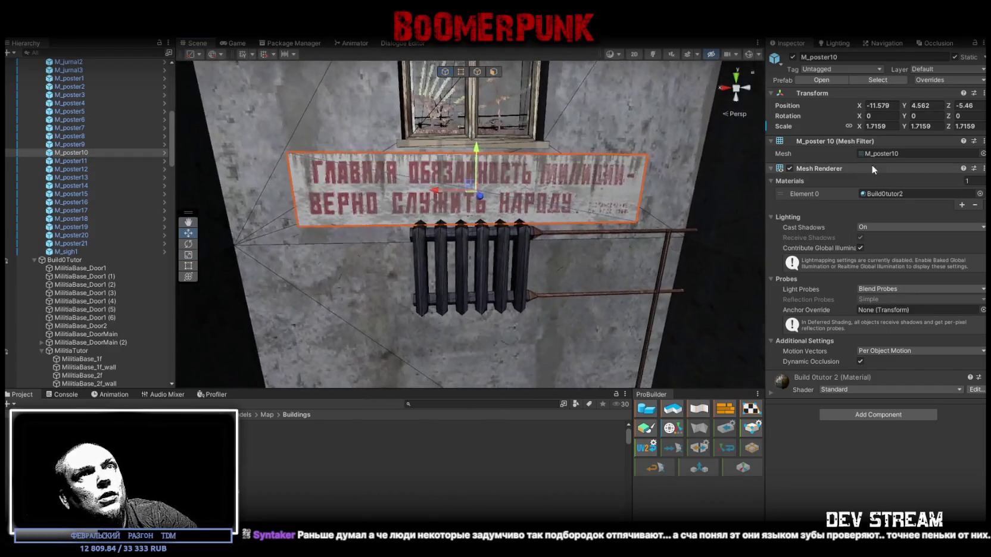
left_click(891, 127)
type("2")
left_click_drag(474, 150, 507, 196)
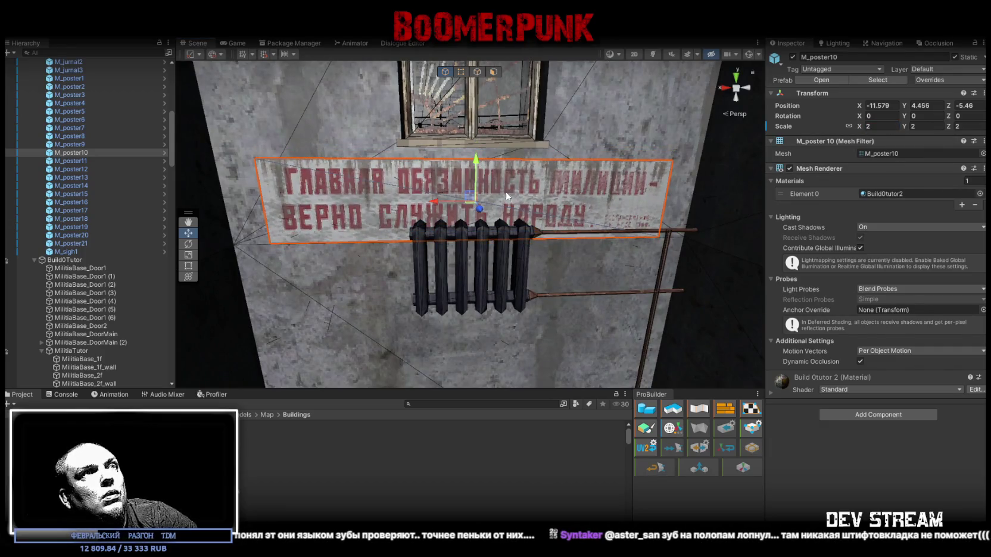
left_click(523, 255)
Step: Select the vertical pipe MilitiaBase_Tubes_Small (8) beside the radiator and raise it
key("f")
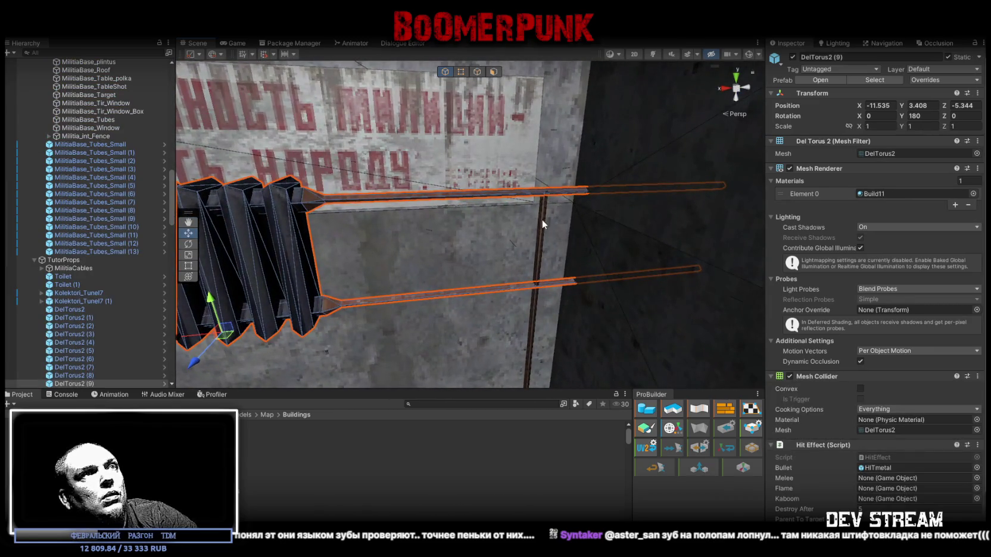
left_click(540, 220, "shift")
key("f")
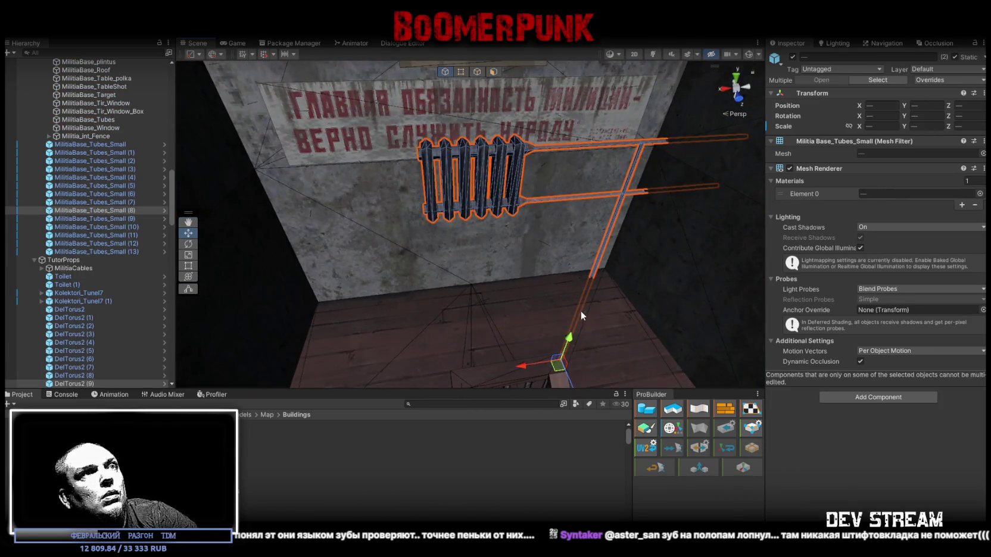
mouse_move(569, 348)
left_mouse_down("alt")
mouse_move(663, 283)
mouse_move(652, 309)
mouse_move(597, 230)
mouse_move(601, 206)
left_mouse_up("alt")
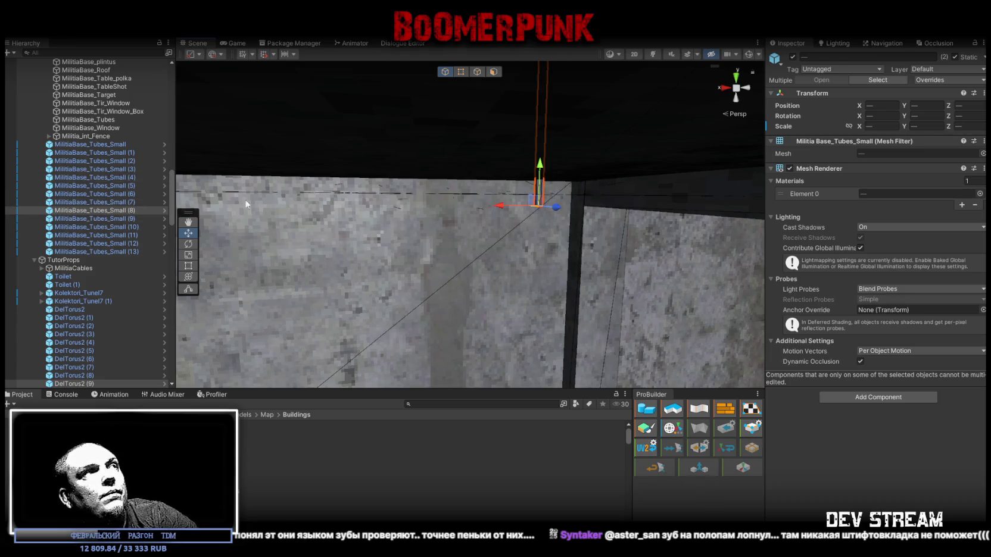
left_click(93, 211)
mouse_move(542, 169)
left_mouse_down()
mouse_move(546, 128)
mouse_move(556, 176)
mouse_move(536, 217)
mouse_move(533, 136)
left_mouse_up()
mouse_move(533, 135)
left_mouse_down("alt")
mouse_move(558, 156)
mouse_move(650, 178)
left_mouse_up("alt")
Step: Set the pipe's Y scale to about 0.381 so it meets the horizontal pipe
key("BackSpace")
type("354")
key("Return")
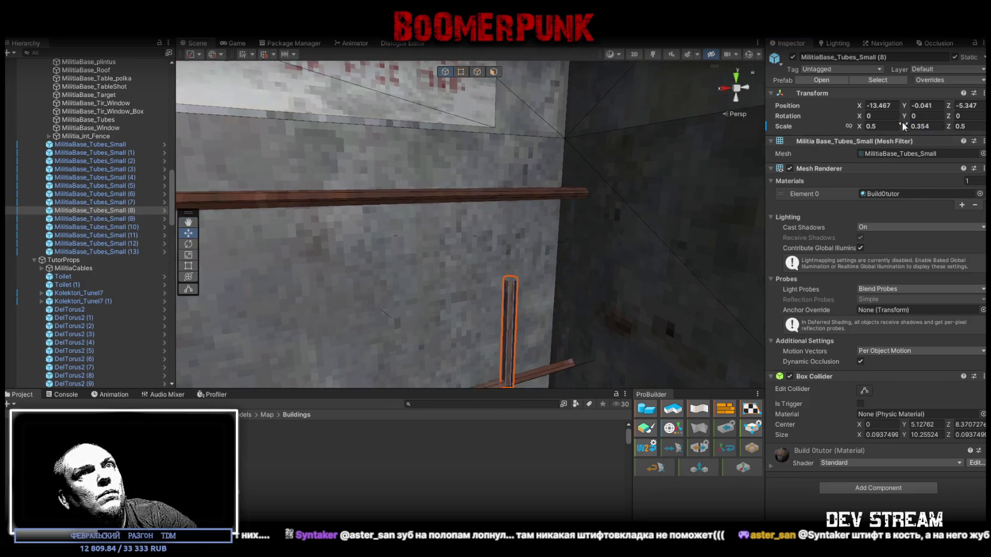
left_click_drag(907, 128, 909, 128)
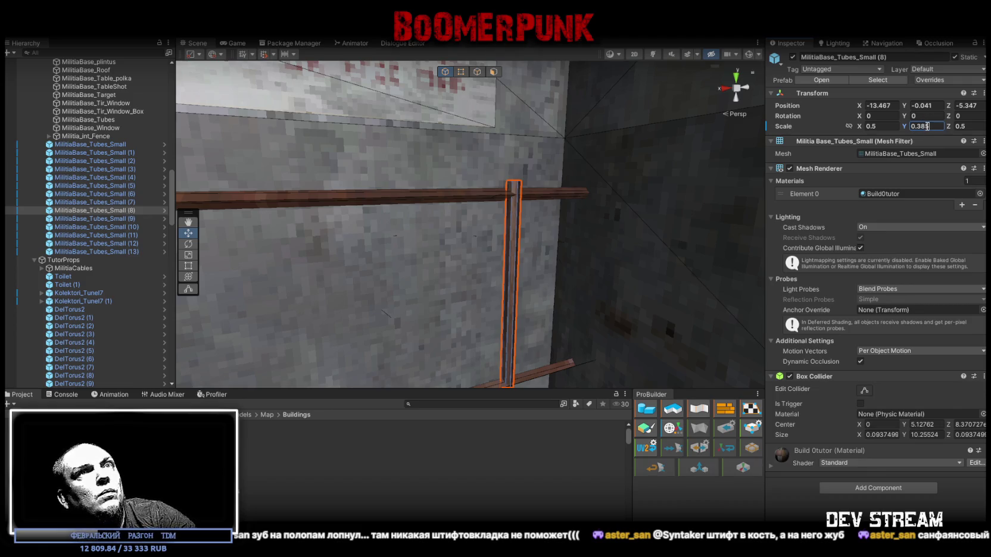
mouse_move(666, 174)
left_mouse_down()
mouse_move(637, 190)
mouse_move(643, 209)
left_mouse_up()
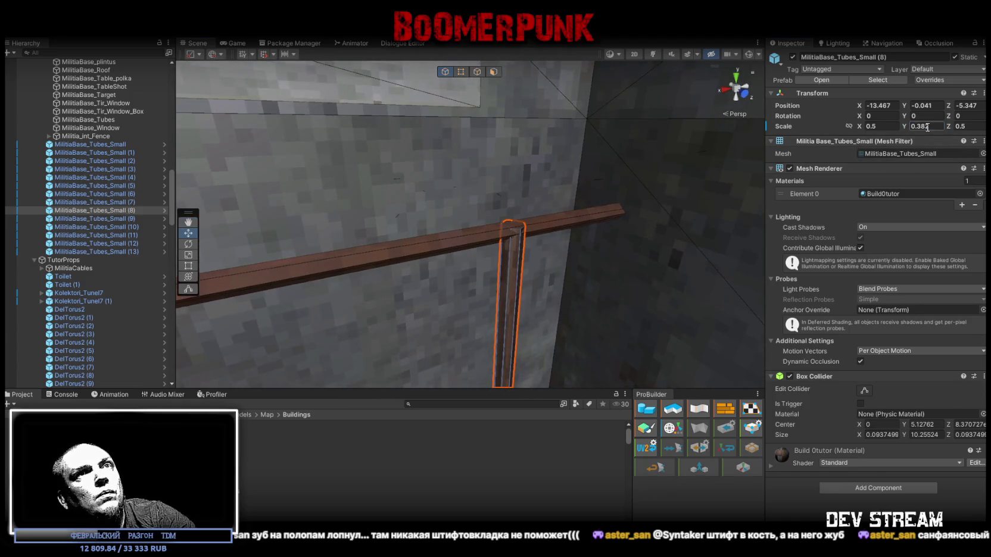
mouse_move(572, 185)
left_mouse_down()
mouse_move(427, 204)
mouse_move(590, 214)
mouse_move(495, 147)
left_mouse_up()
scroll(495, 148, "down", 5)
left_click(479, 215)
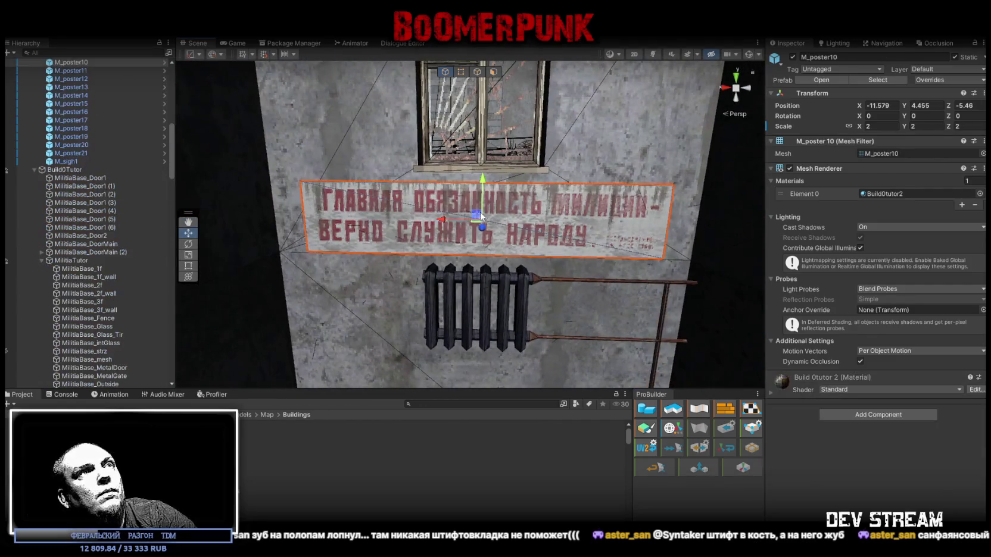
Step: Lift M_poster11 off the floor and move it toward the corridor doorway
scroll(540, 216, "down", 5)
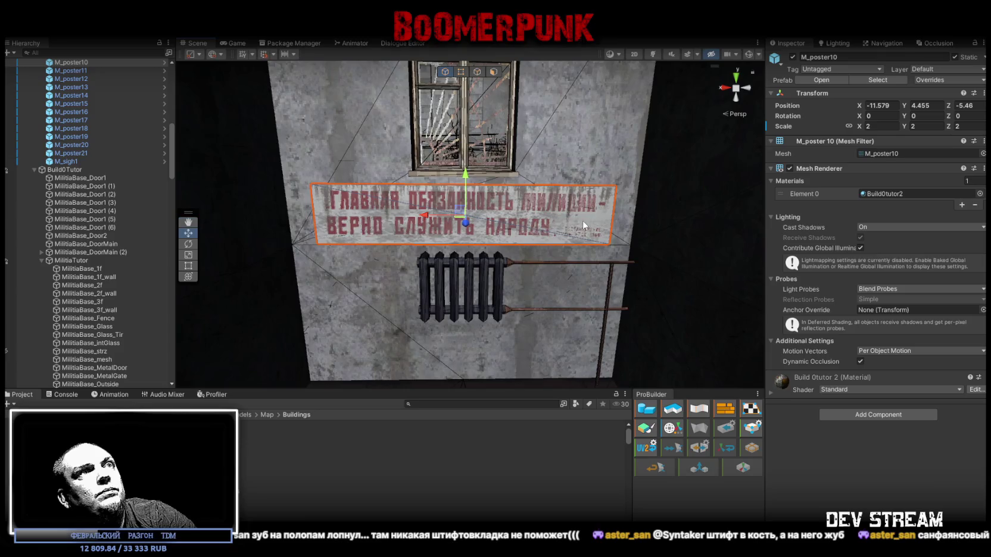
scroll(107, 135, "up", 3)
left_click(89, 132)
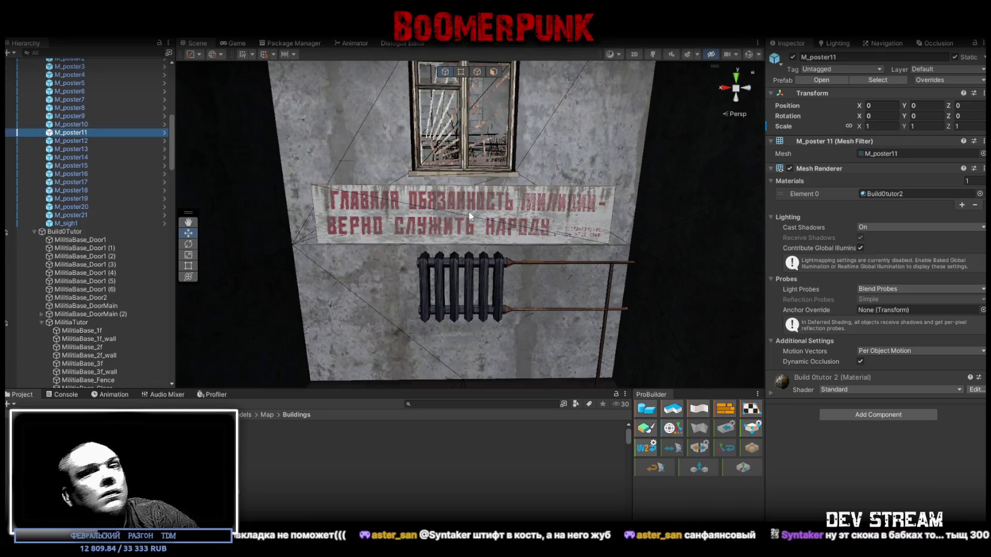
key("f")
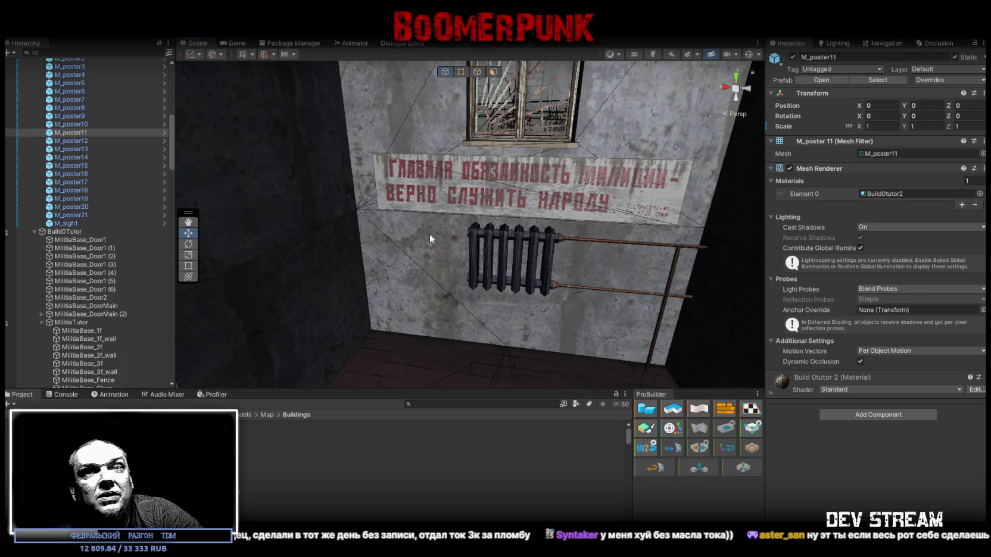
mouse_move(430, 234)
left_mouse_down()
mouse_move(380, 192)
mouse_move(393, 212)
left_mouse_up()
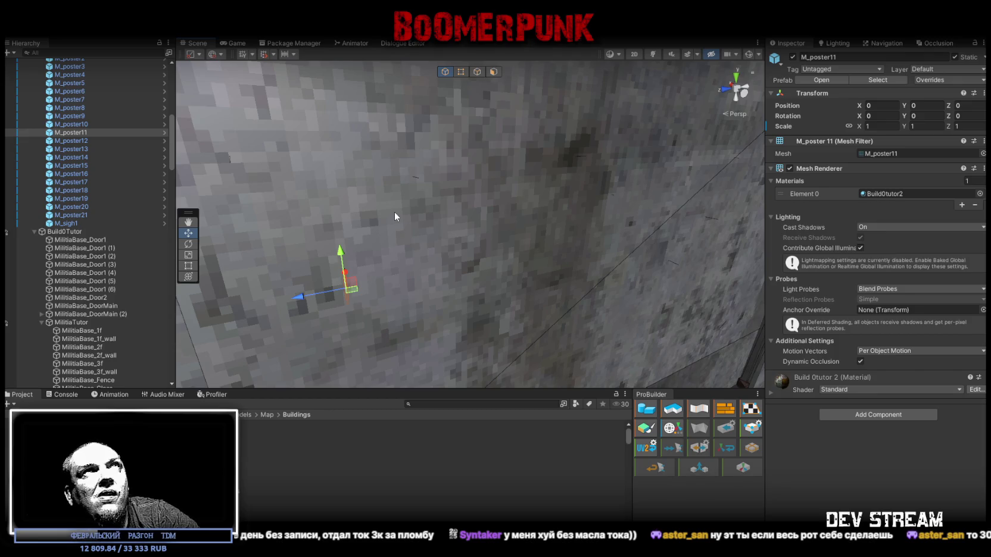
scroll(466, 253, "down", 5)
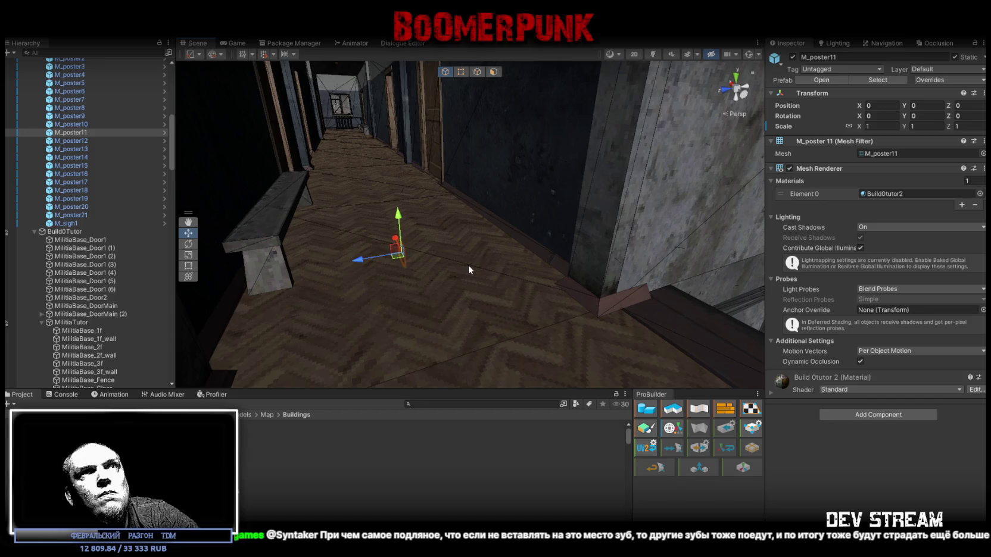
mouse_move(468, 268)
left_mouse_down()
mouse_move(457, 197)
mouse_move(426, 252)
left_mouse_up()
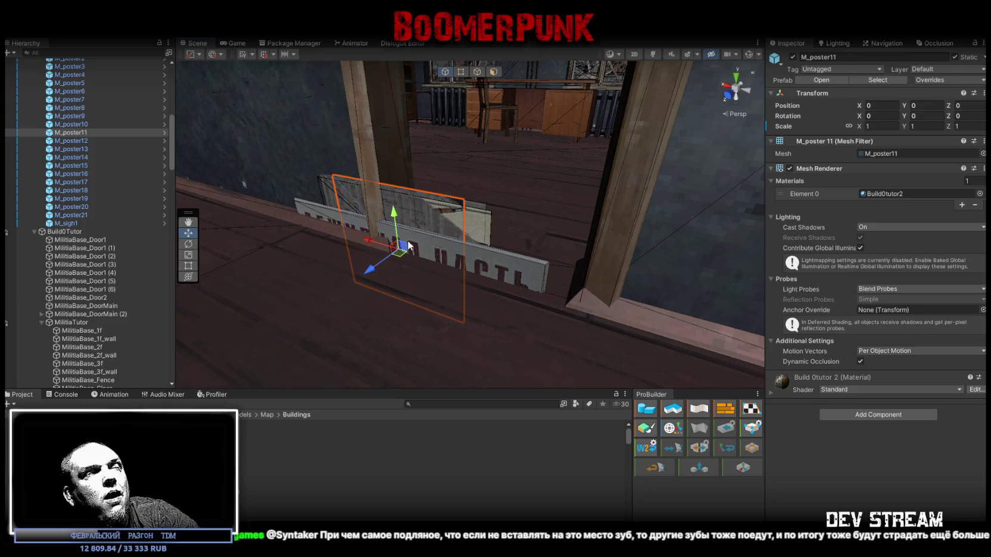
mouse_move(407, 247)
left_mouse_down()
mouse_move(455, 148)
mouse_move(453, 255)
mouse_move(502, 239)
mouse_move(337, 265)
mouse_move(428, 271)
mouse_move(359, 272)
mouse_move(334, 294)
left_mouse_up()
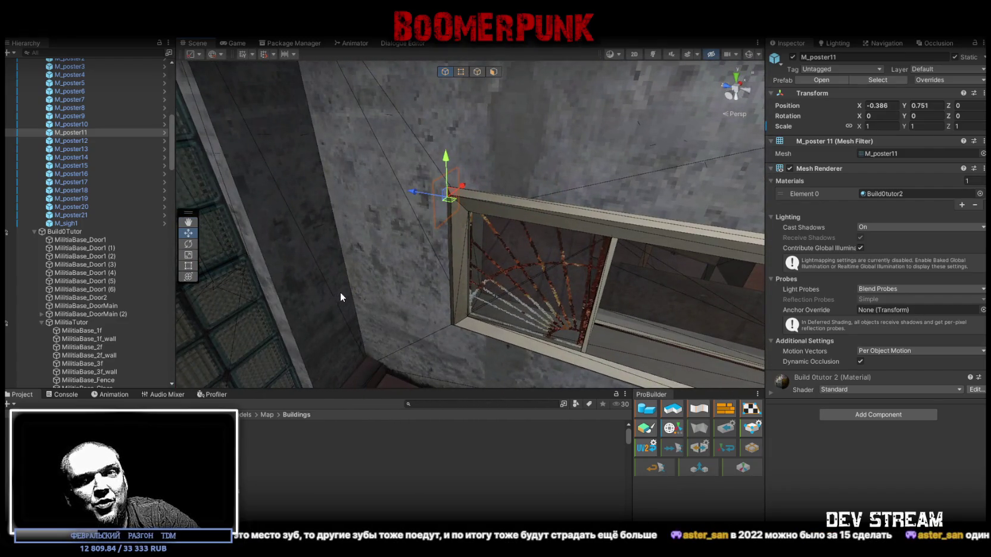
mouse_move(343, 294)
left_mouse_down()
mouse_move(387, 272)
mouse_move(499, 254)
mouse_move(464, 264)
mouse_move(500, 192)
mouse_move(530, 280)
mouse_move(547, 272)
mouse_move(531, 267)
mouse_move(506, 284)
mouse_move(820, 256)
mouse_move(926, 229)
mouse_move(124, 258)
mouse_move(157, 285)
mouse_move(380, 249)
mouse_move(677, 277)
left_mouse_up()
left_click_drag(580, 235, 321, 244)
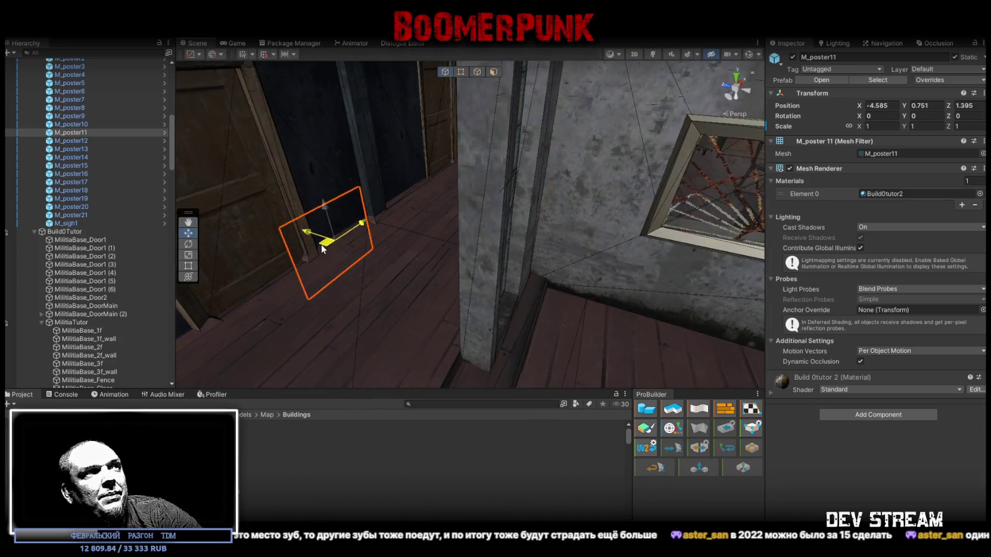
Step: Rotate M_poster11 to Y -180 and slide it onto the blue wall beside the doorway
key("f")
key("e")
mouse_move(458, 277)
left_mouse_down()
mouse_move(711, 273)
mouse_move(720, 262)
mouse_move(197, 253)
mouse_move(288, 250)
mouse_move(588, 285)
mouse_move(553, 305)
mouse_move(606, 268)
left_mouse_up()
mouse_move(668, 173)
left_mouse_down()
mouse_move(692, 186)
mouse_move(631, 129)
mouse_move(390, 306)
mouse_move(404, 298)
mouse_move(354, 316)
mouse_move(359, 284)
mouse_move(403, 273)
mouse_move(404, 362)
mouse_move(384, 140)
mouse_move(370, 122)
mouse_move(412, 165)
left_mouse_up()
mouse_move(459, 99)
left_mouse_down()
mouse_move(482, 183)
mouse_move(513, 228)
mouse_move(588, 205)
left_mouse_up()
key("f")
mouse_move(469, 198)
left_mouse_down()
mouse_move(472, 218)
mouse_move(515, 229)
mouse_move(401, 240)
mouse_move(606, 210)
left_mouse_up()
mouse_move(516, 232)
left_mouse_down()
mouse_move(482, 227)
mouse_move(389, 260)
mouse_move(464, 263)
mouse_move(459, 244)
left_mouse_up()
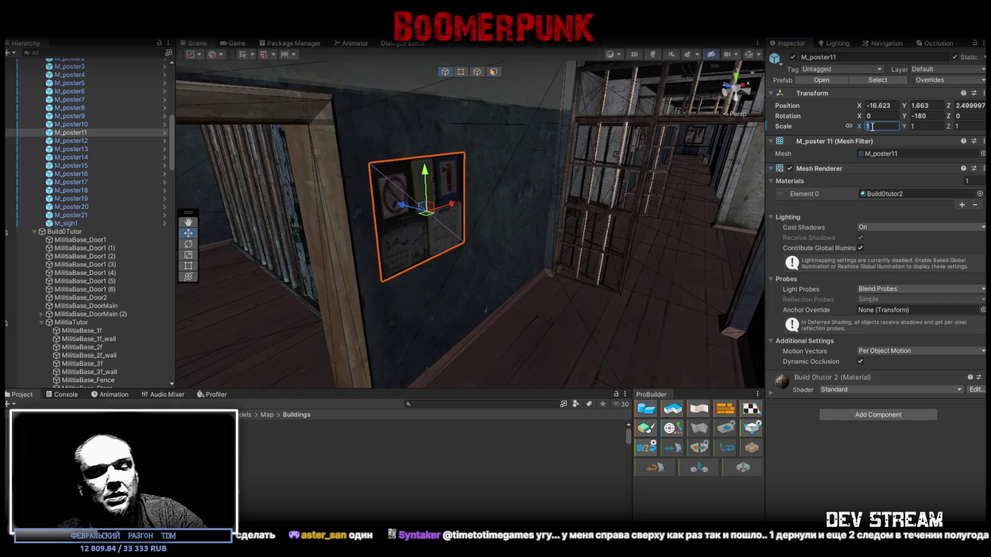
Step: Set M_poster11's scale to 0.75 and check its placement on the wall up close
type("0.7")
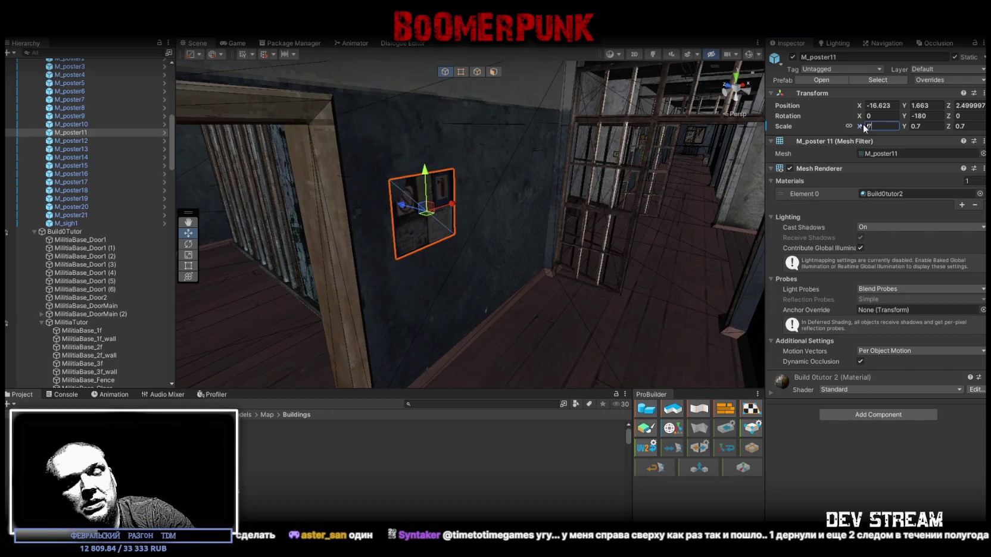
type(".75")
key("Return")
left_click_drag(637, 213, 590, 239)
mouse_move(489, 209)
left_mouse_down()
mouse_move(481, 211)
mouse_move(966, 106)
left_mouse_up()
key("ctrl+z")
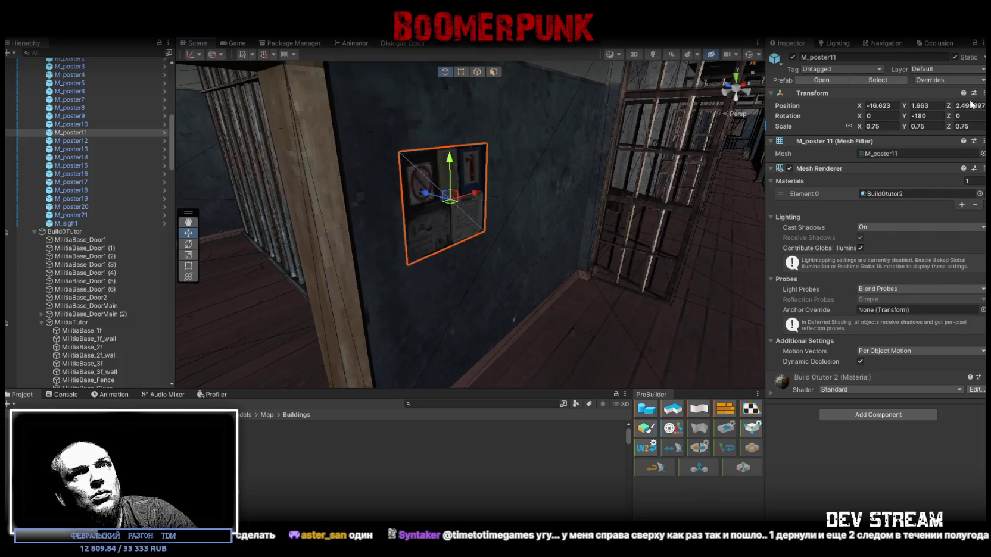
key("f")
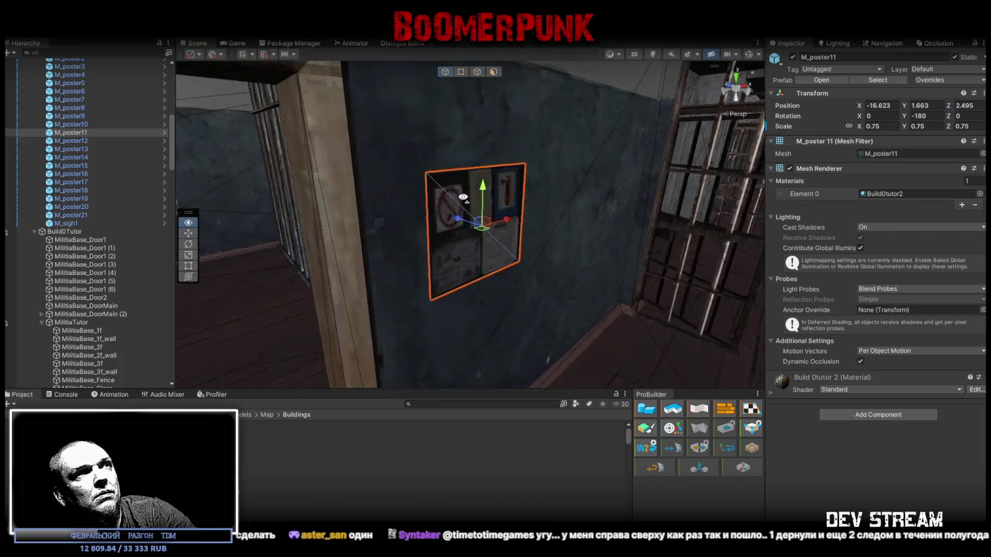
mouse_move(522, 245)
left_mouse_down()
mouse_move(417, 256)
mouse_move(523, 287)
left_mouse_up()
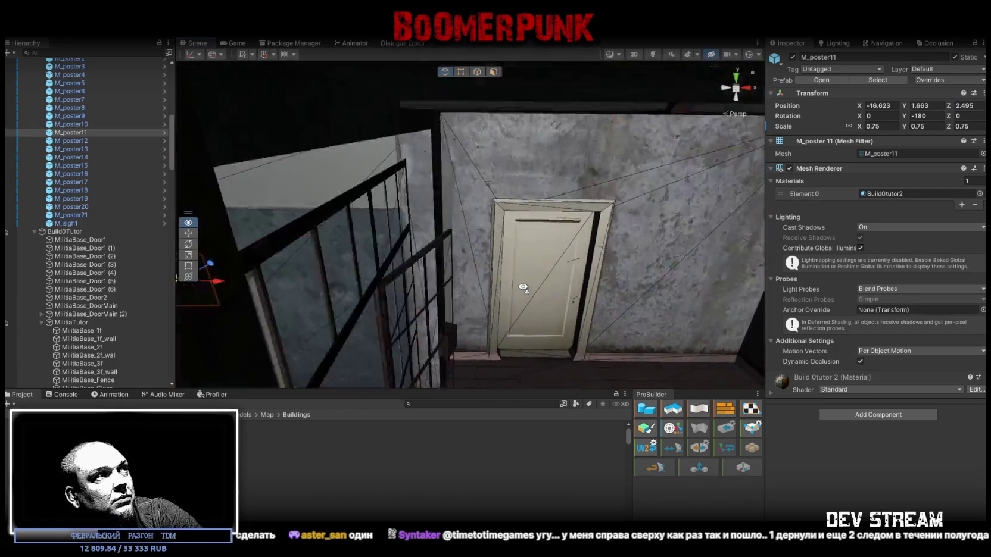
double_click(80, 141)
Step: Scale M_poster12 to 0.5 and vertex-snap it to the window frame corner
mouse_move(559, 229)
left_mouse_down()
mouse_move(521, 229)
mouse_move(466, 289)
mouse_move(483, 167)
mouse_move(526, 210)
mouse_move(351, 186)
mouse_move(703, 135)
left_mouse_up()
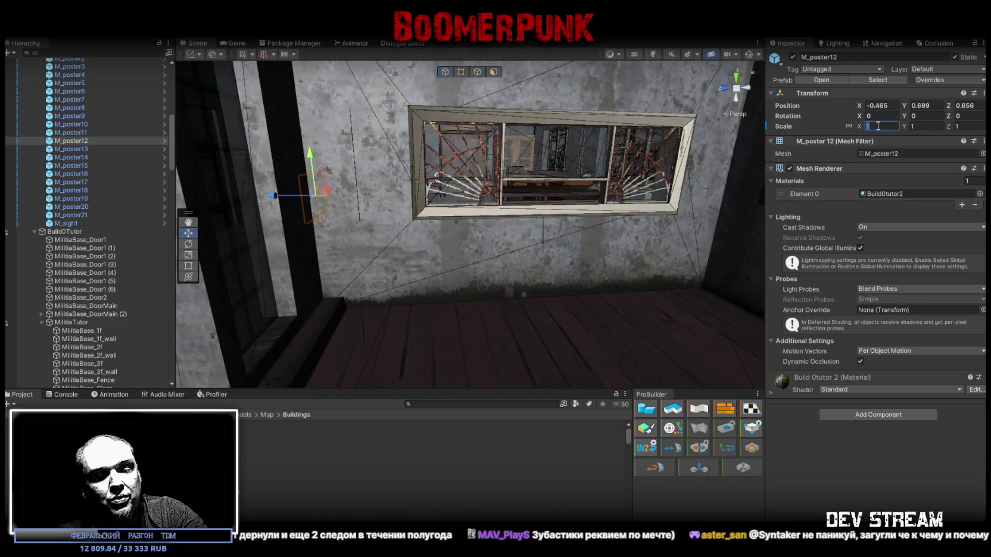
key("Return")
mouse_move(512, 268)
left_mouse_down("alt")
mouse_move(457, 261)
mouse_move(366, 185)
mouse_move(426, 292)
mouse_move(544, 278)
mouse_move(533, 249)
mouse_move(407, 253)
mouse_move(434, 283)
mouse_move(369, 222)
mouse_move(381, 220)
left_mouse_up("alt")
key("w")
mouse_move(381, 220)
left_mouse_down("alt")
mouse_move(428, 178)
mouse_move(452, 179)
left_mouse_up("alt")
key("v")
mouse_move(470, 265)
left_mouse_down()
mouse_move(487, 153)
mouse_move(442, 196)
mouse_move(410, 168)
mouse_move(274, 282)
left_mouse_up()
key("ctrl+z")
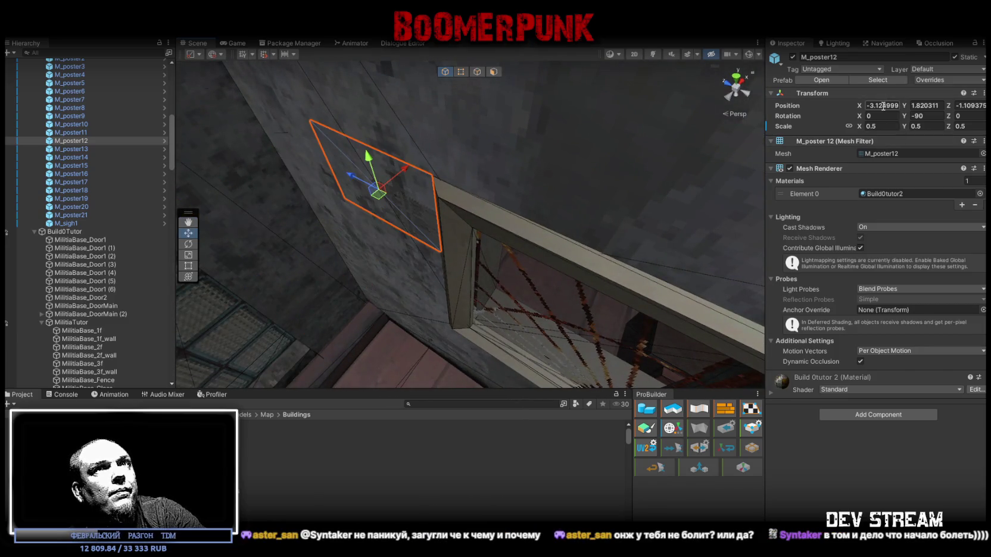
type("-3.124")
left_click_drag(568, 117, 553, 123, "alt")
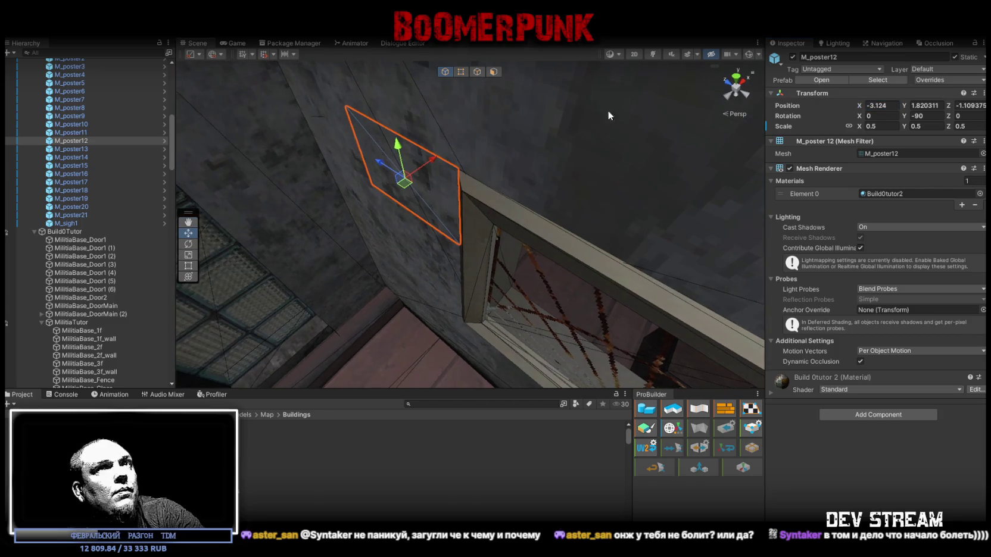
Step: Move M_poster13 over beside the wooden cabinet
double_click(72, 149)
mouse_move(482, 261)
left_mouse_down("alt")
mouse_move(644, 267)
mouse_move(648, 259)
mouse_move(679, 281)
mouse_move(367, 246)
left_mouse_up("alt")
mouse_move(308, 240)
left_mouse_down()
mouse_move(512, 322)
mouse_move(549, 288)
left_mouse_up()
Step: Set wardrobe Shkaf1 (6) Rotation Y to 181
left_click(532, 220)
left_click_drag(532, 215, 602, 221, "alt")
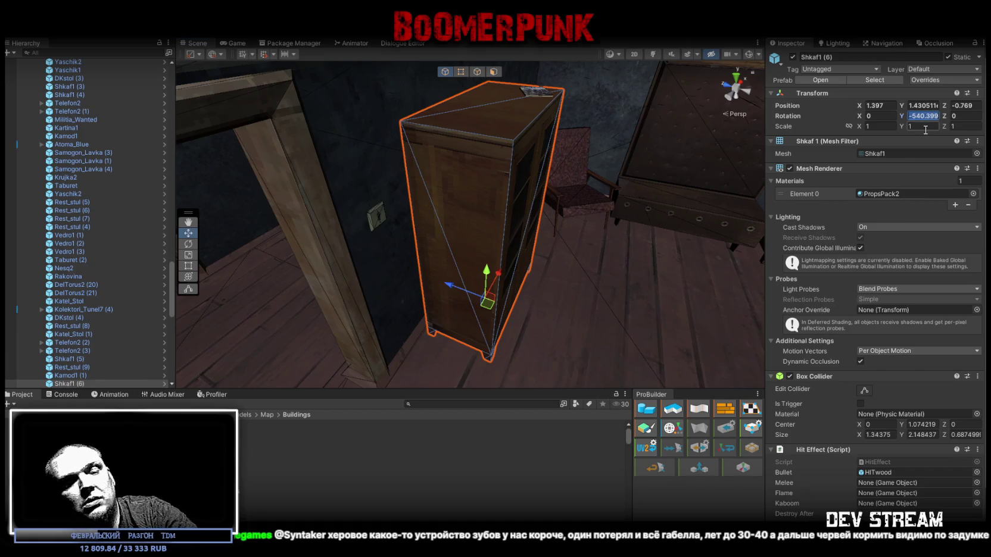
type("0")
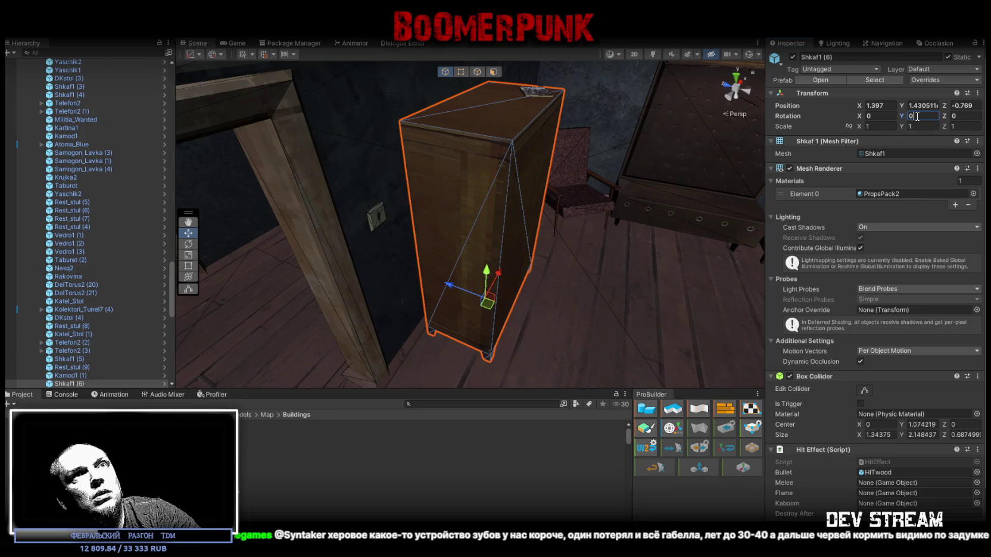
type("18")
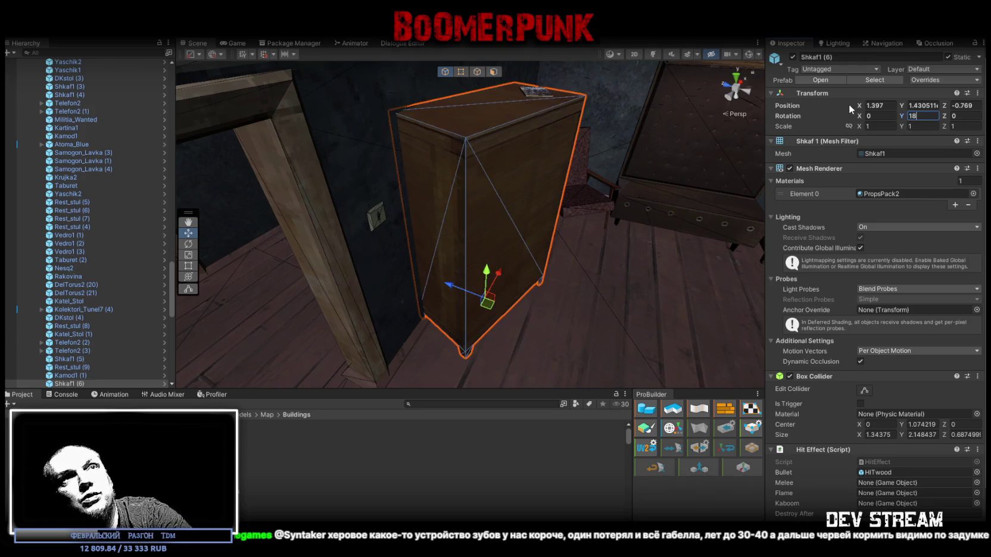
type("1")
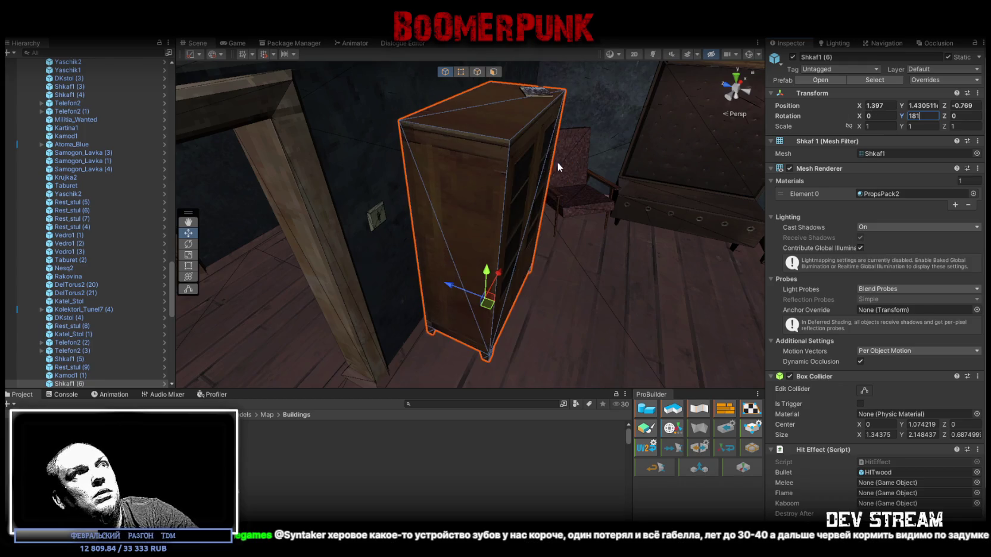
scroll(558, 238, "up", 5)
mouse_move(556, 249)
left_mouse_down()
mouse_move(567, 322)
mouse_move(621, 322)
left_mouse_up()
Step: Rotate M_poster13 to Y -89 and raise it into place against the wardrobe's glass door
left_click(535, 285)
key("e")
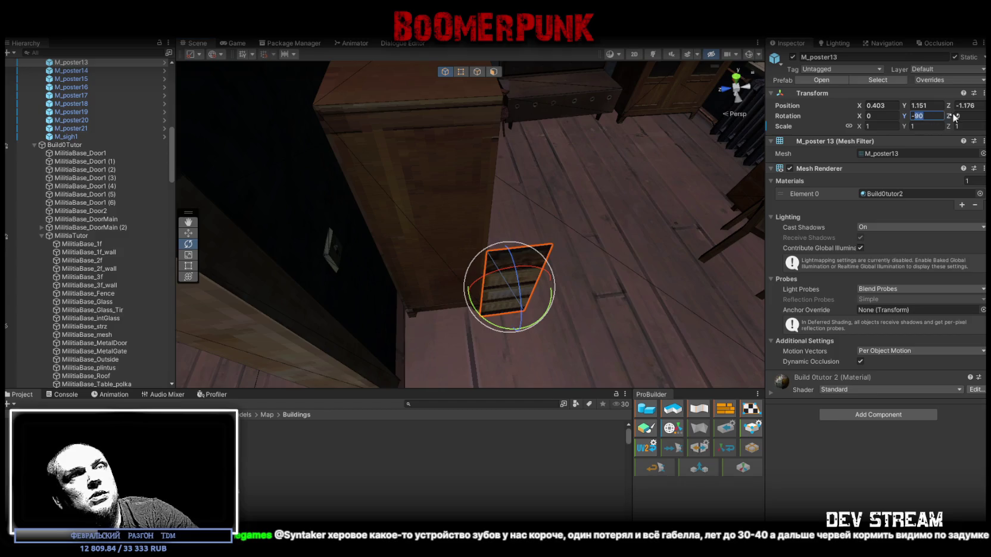
key("Return")
mouse_move(561, 220)
left_mouse_down()
mouse_move(549, 236)
mouse_move(474, 171)
mouse_move(475, 127)
left_mouse_up()
key("w")
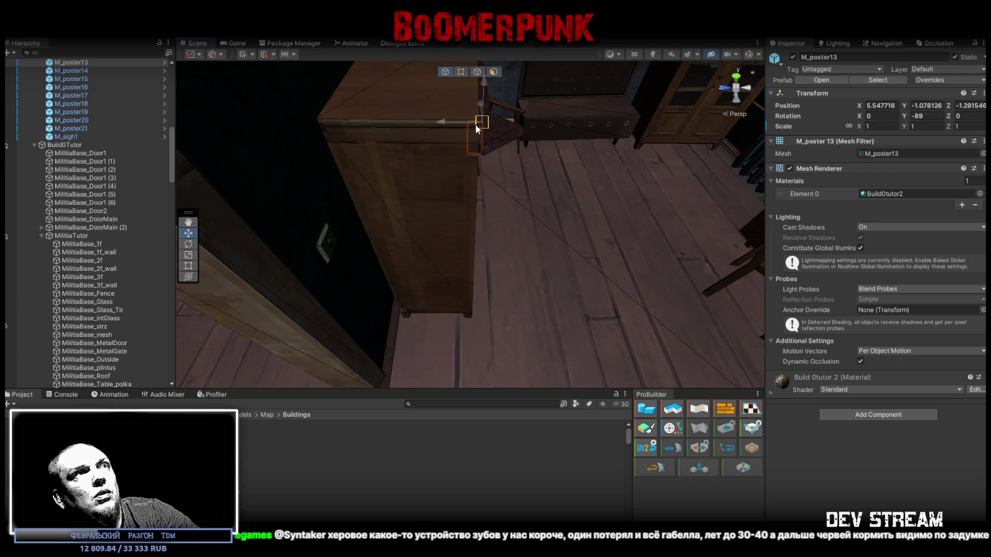
mouse_move(472, 324)
left_mouse_down()
mouse_move(575, 282)
mouse_move(531, 260)
mouse_move(468, 292)
mouse_move(381, 100)
mouse_move(421, 166)
mouse_move(453, 145)
mouse_move(440, 161)
left_mouse_up()
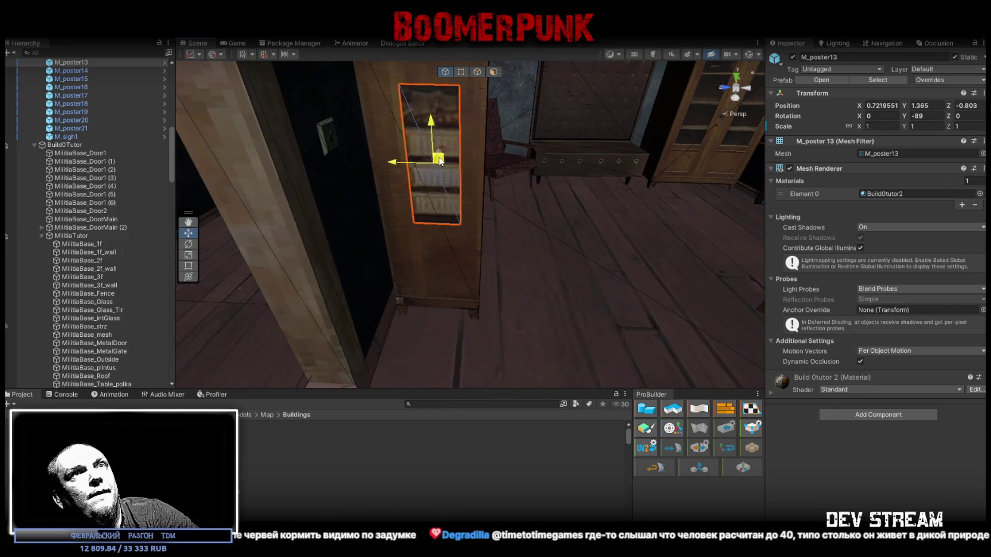
mouse_move(500, 148)
left_mouse_down()
mouse_move(448, 205)
mouse_move(541, 224)
left_mouse_up()
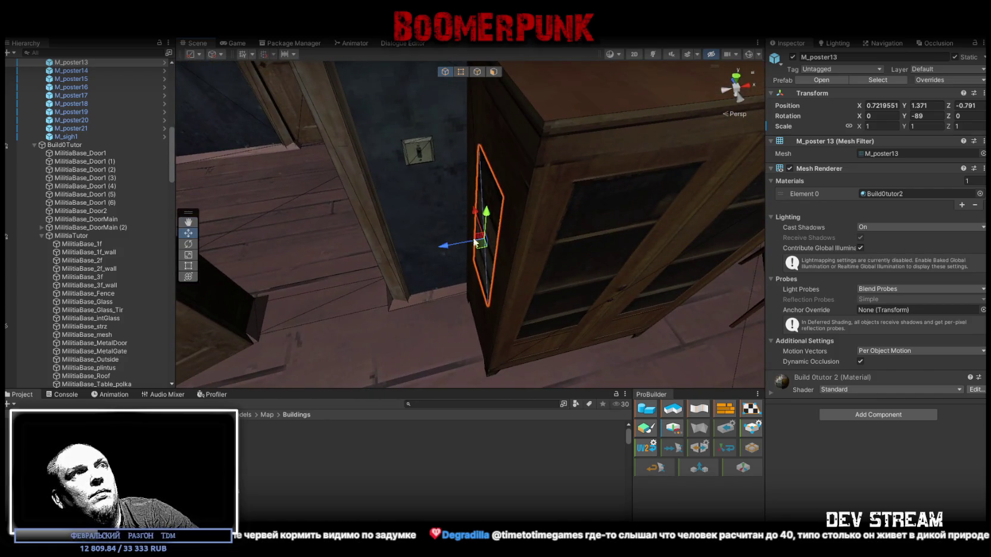
mouse_move(441, 250)
left_mouse_down()
mouse_move(677, 214)
mouse_move(682, 255)
mouse_move(453, 202)
mouse_move(429, 181)
mouse_move(419, 197)
mouse_move(441, 176)
mouse_move(468, 185)
left_mouse_up()
scroll(90, 165, "up", 5)
Step: Pull poster M_poster14 out to a new spot and shrink it to 0.8 scale
left_click(90, 132)
key("f")
mouse_move(439, 252)
left_mouse_down()
mouse_move(381, 237)
mouse_move(333, 283)
mouse_move(356, 220)
mouse_move(280, 133)
mouse_move(333, 178)
mouse_move(586, 214)
left_mouse_up()
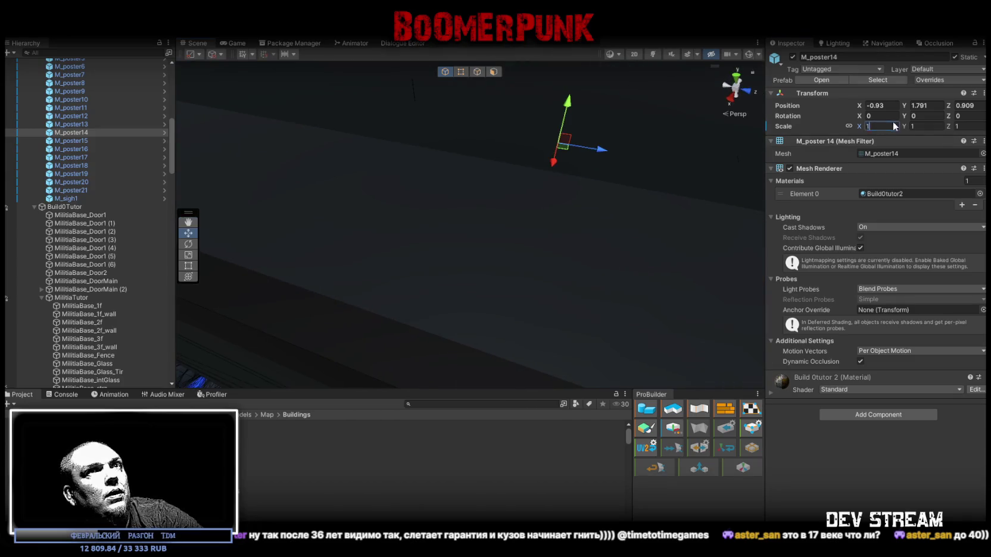
type("8")
key("Return")
mouse_move(623, 241)
left_mouse_down()
mouse_move(479, 258)
mouse_move(562, 248)
mouse_move(570, 257)
mouse_move(512, 165)
mouse_move(635, 101)
left_mouse_up()
left_click_drag(383, 279, 385, 281)
Step: Turn M_poster14 to Y -90 and move it onto the wall beside the window
key("f")
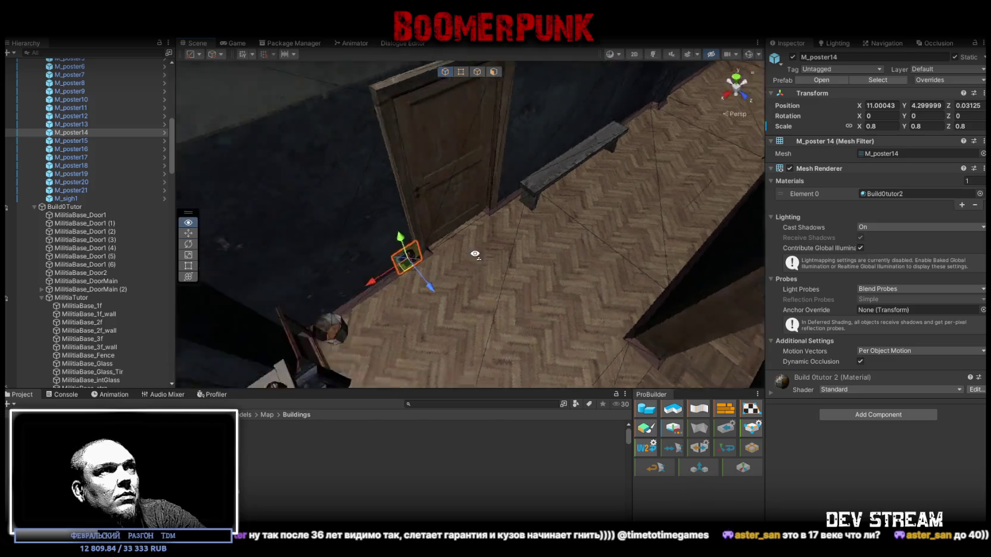
key("e")
mouse_move(544, 292)
left_mouse_down()
mouse_move(653, 290)
mouse_move(669, 281)
mouse_move(559, 228)
mouse_move(512, 143)
left_mouse_up()
key("w")
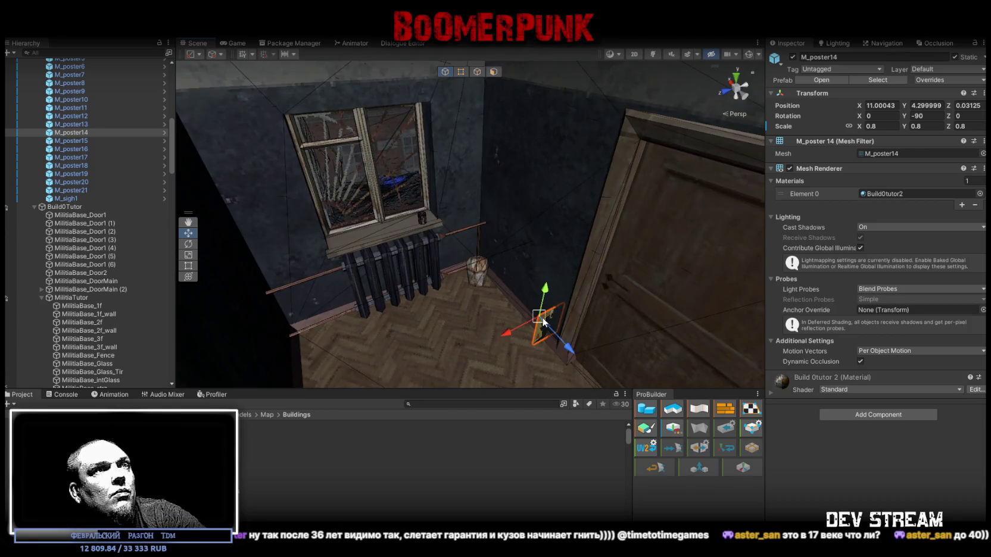
left_click(466, 168)
left_click(541, 315)
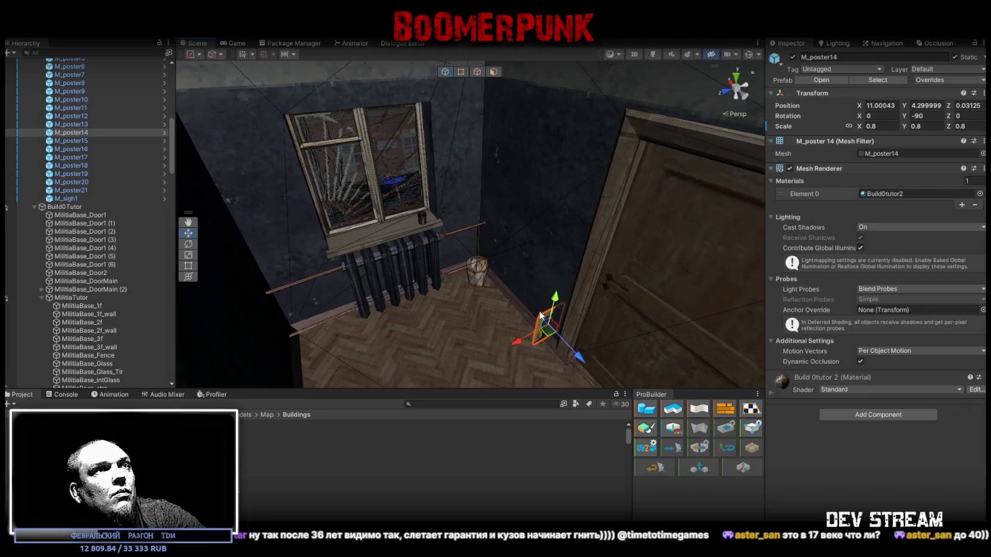
mouse_move(540, 317)
left_mouse_down()
mouse_move(418, 90)
mouse_move(450, 125)
mouse_move(512, 124)
mouse_move(508, 153)
left_mouse_up()
type("12.5")
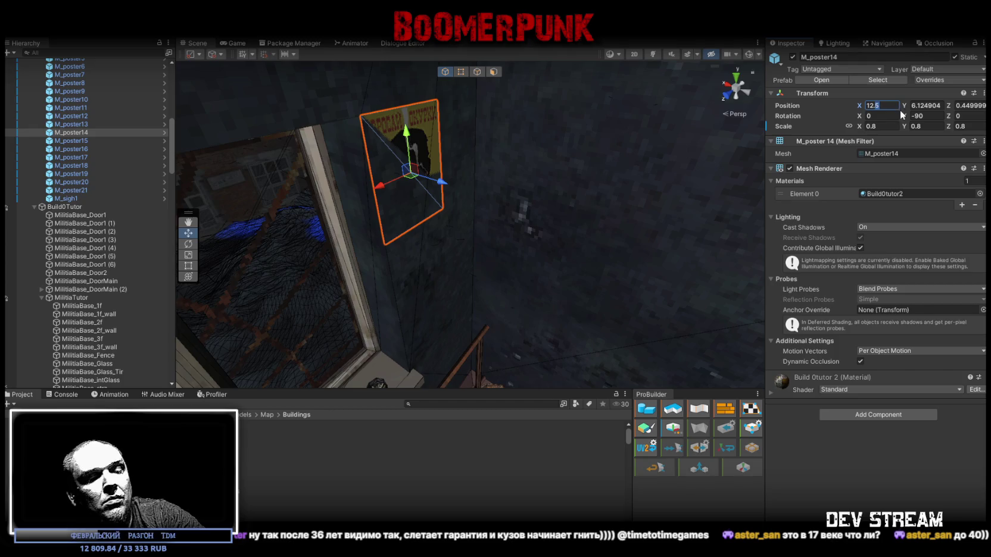
Step: Set the poster's X position to 12.495, lower it, and tilt it about 5 degrees
type("12.4")
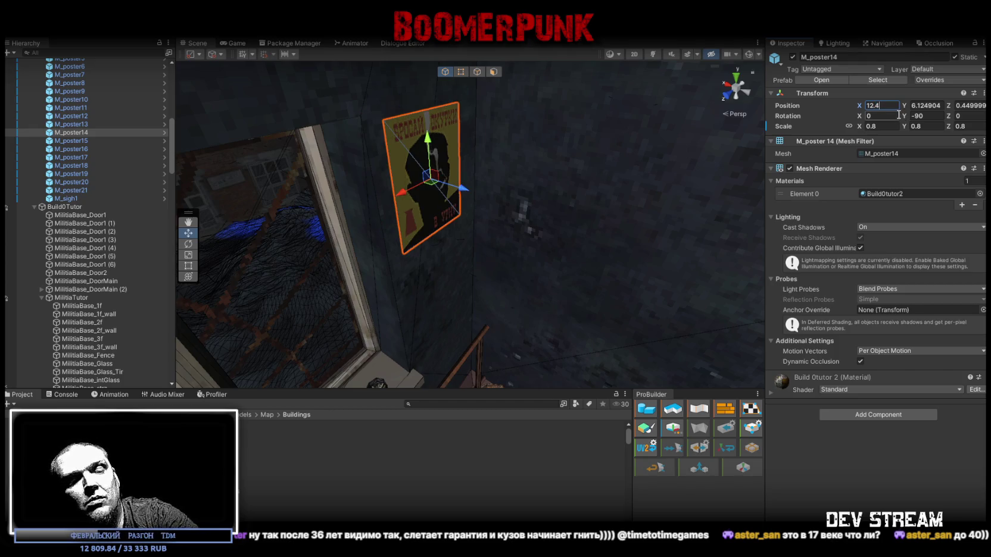
type("95")
key("Return")
scroll(441, 143, "up", 5)
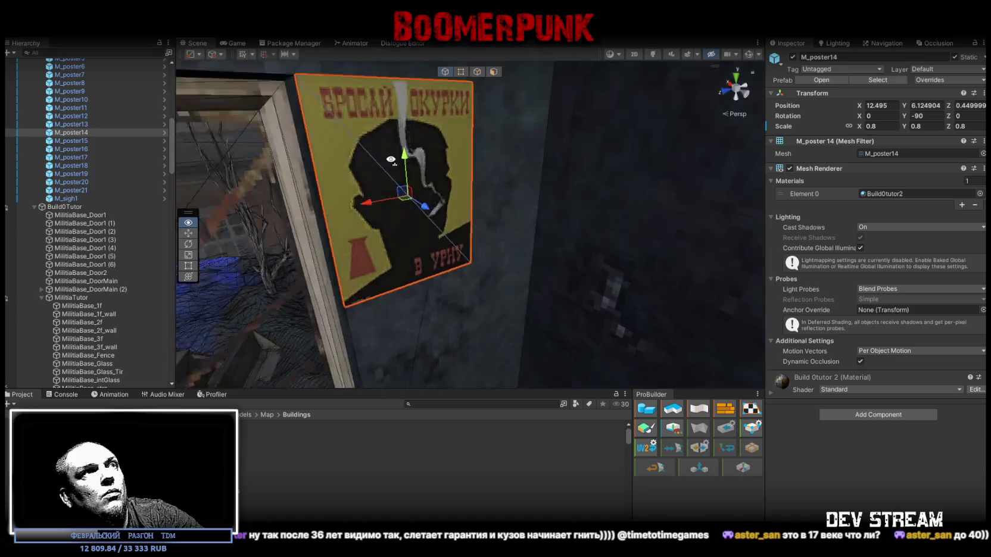
left_click_drag(441, 143, 444, 256)
scroll(444, 256, "down", 4)
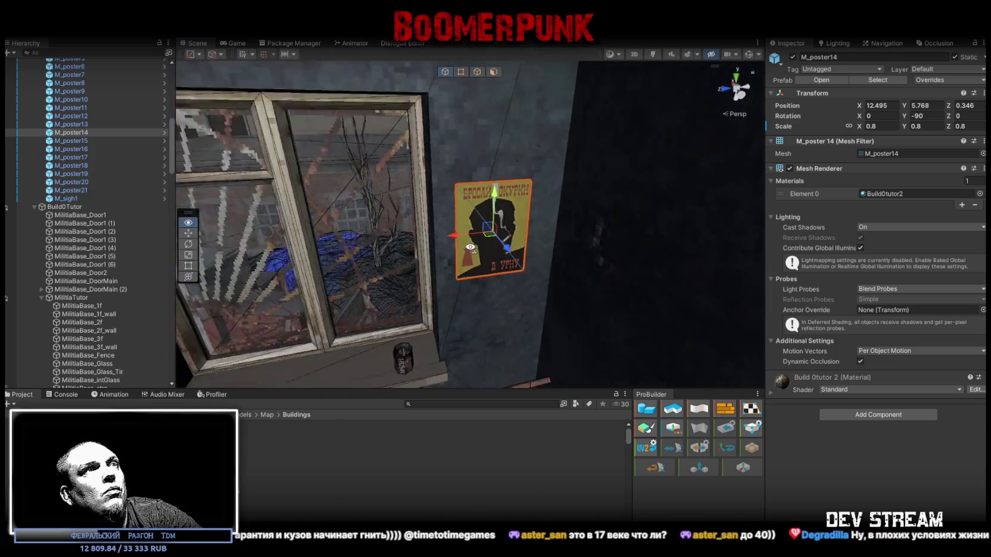
key("e")
mouse_move(425, 208)
left_mouse_down()
mouse_move(458, 225)
mouse_move(440, 218)
mouse_move(442, 246)
mouse_move(458, 243)
left_mouse_up()
Step: Move the Kalashnikov poster M_poster15 onto the right wall above the pallet, at Z -5.466
double_click(84, 141)
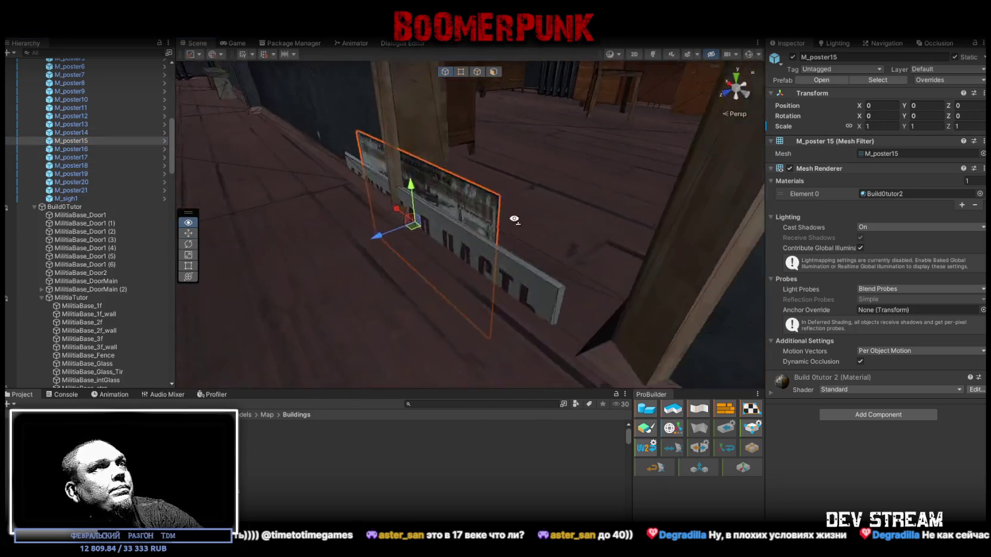
mouse_move(538, 203)
left_mouse_down()
mouse_move(527, 266)
mouse_move(524, 227)
left_mouse_up()
mouse_move(429, 197)
left_mouse_down()
mouse_move(442, 137)
mouse_move(463, 147)
mouse_move(275, 131)
mouse_move(555, 228)
mouse_move(767, 323)
mouse_move(746, 348)
mouse_move(473, 225)
mouse_move(489, 184)
mouse_move(420, 219)
mouse_move(384, 210)
left_mouse_up()
mouse_move(331, 194)
left_mouse_down()
mouse_move(601, 193)
mouse_move(375, 153)
mouse_move(363, 154)
mouse_move(585, 228)
mouse_move(570, 221)
left_mouse_up()
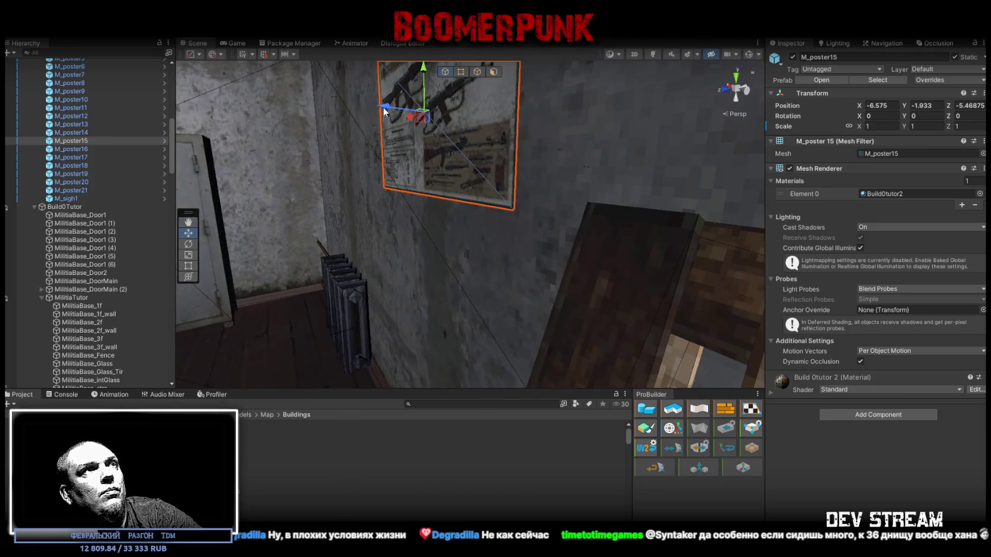
left_click(982, 107)
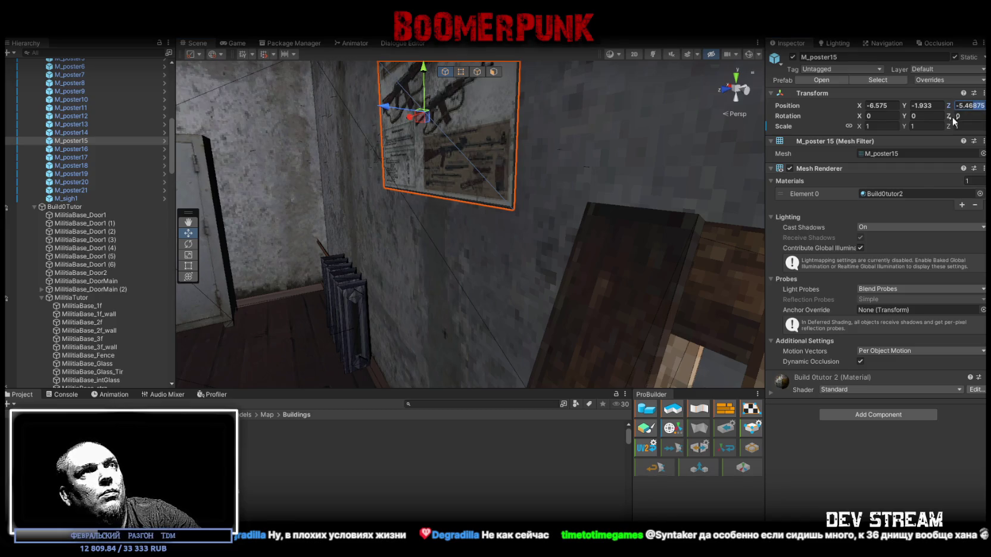
key("f")
mouse_move(597, 155)
left_mouse_down()
mouse_move(706, 189)
mouse_move(492, 188)
mouse_move(581, 156)
mouse_move(472, 212)
mouse_move(565, 122)
mouse_move(538, 134)
left_mouse_up()
scroll(565, 191, "down", 3)
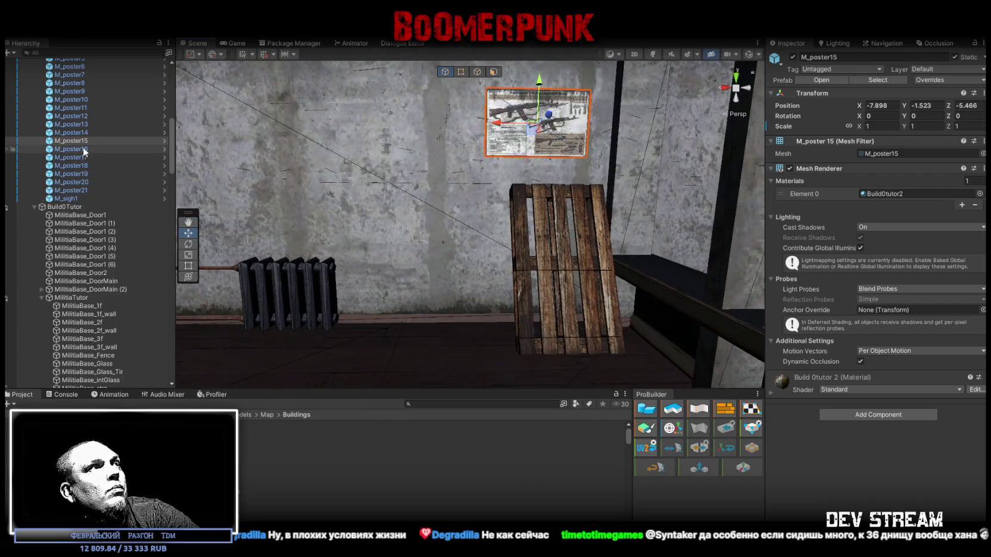
Step: Place the green training poster M_poster16 on the wall beside the rifle poster M_poster15
double_click(83, 149)
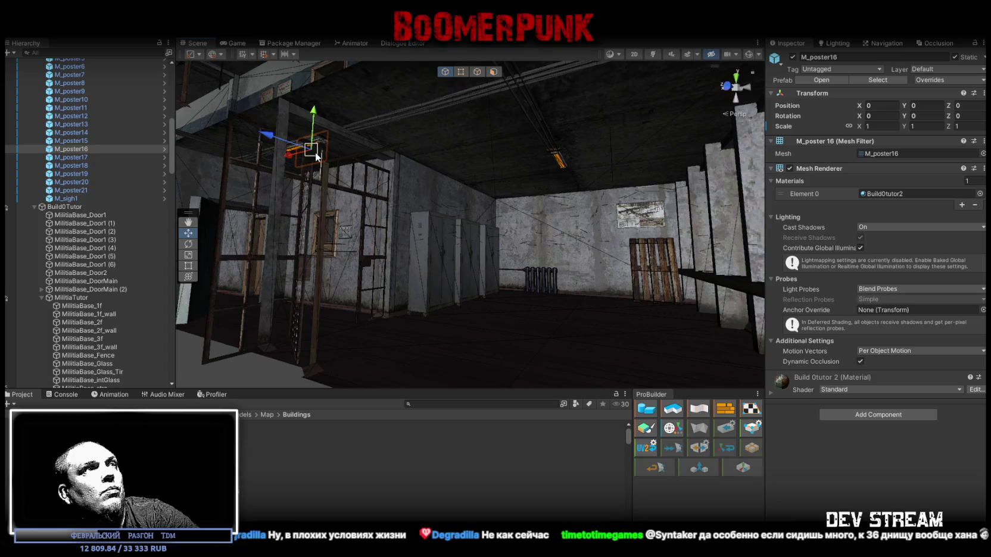
mouse_move(618, 232)
left_mouse_down()
mouse_move(558, 255)
mouse_move(619, 215)
mouse_move(557, 181)
left_mouse_up()
left_click_drag(482, 131, 481, 130)
scroll(524, 232, "down", 3)
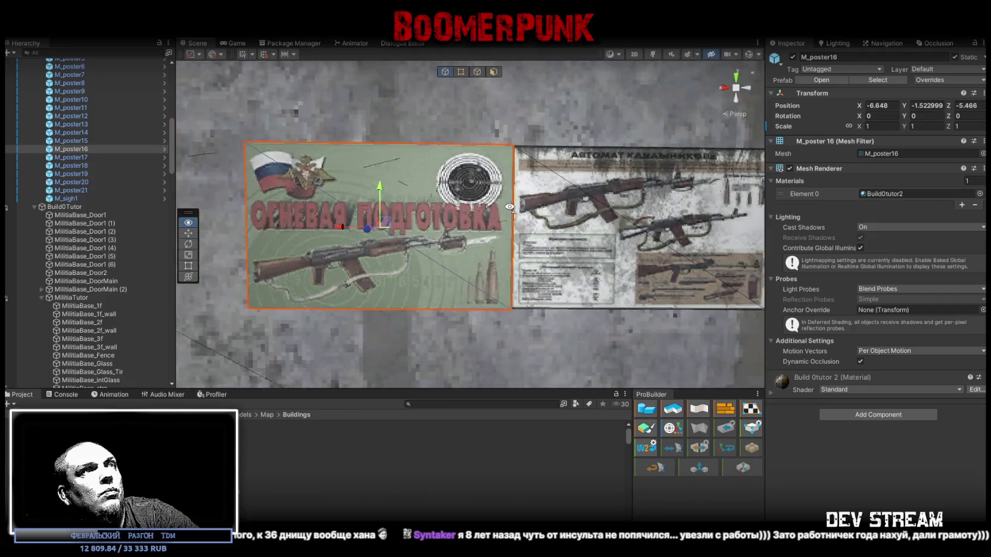
mouse_move(498, 226)
left_mouse_down()
mouse_move(466, 222)
mouse_move(480, 227)
left_mouse_up()
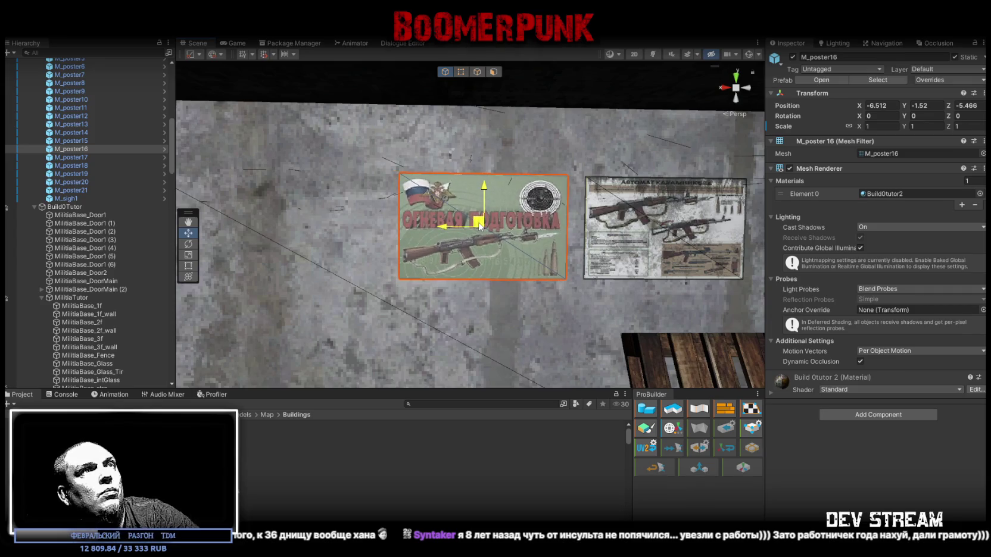
scroll(480, 227, "down", 5)
scroll(480, 226, "up", 4)
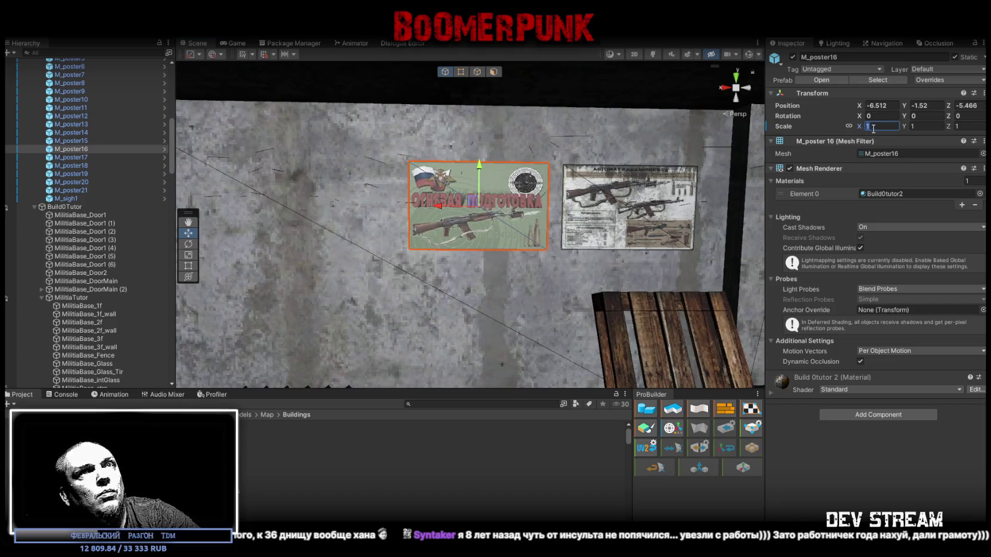
Step: Enlarge the rifle poster M_poster15 to scale 1.1
left_click(641, 204)
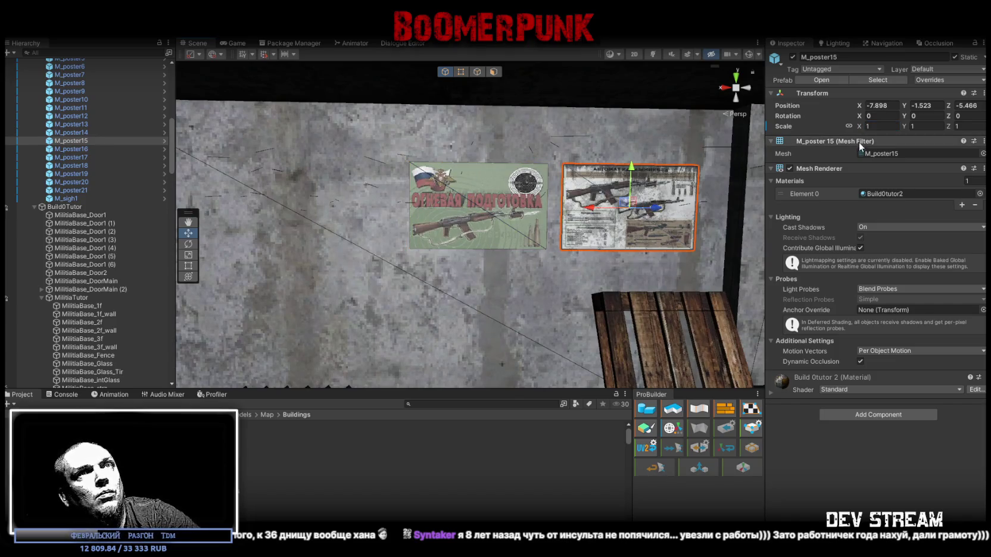
type(".1")
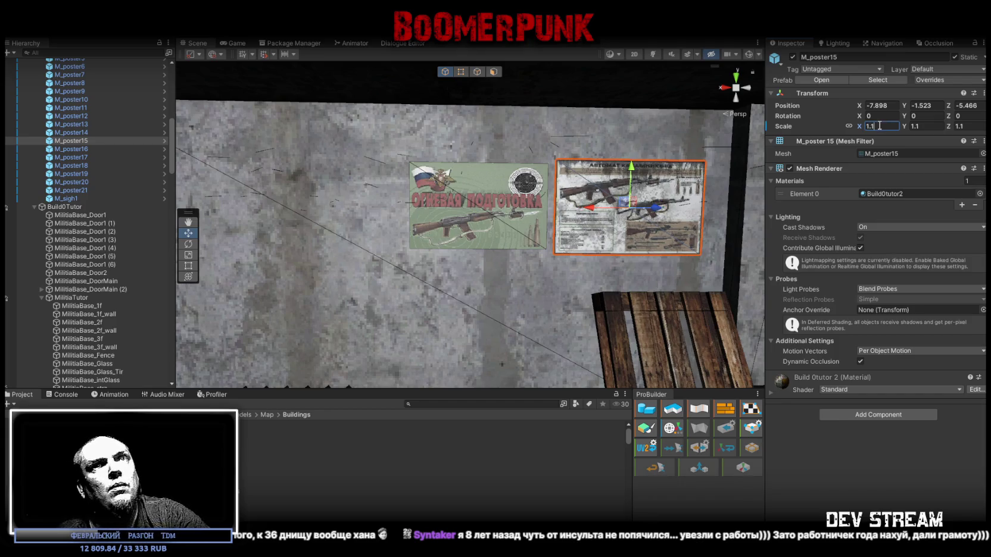
left_click_drag(635, 257, 536, 250)
left_click(71, 158)
mouse_move(453, 196)
left_mouse_down()
mouse_move(485, 188)
mouse_move(254, 120)
mouse_move(641, 225)
mouse_move(630, 253)
mouse_move(678, 257)
left_mouse_up()
Step: Scale M_poster17 to 1.05 and line it up below the green training poster
scroll(536, 227, "up", 10)
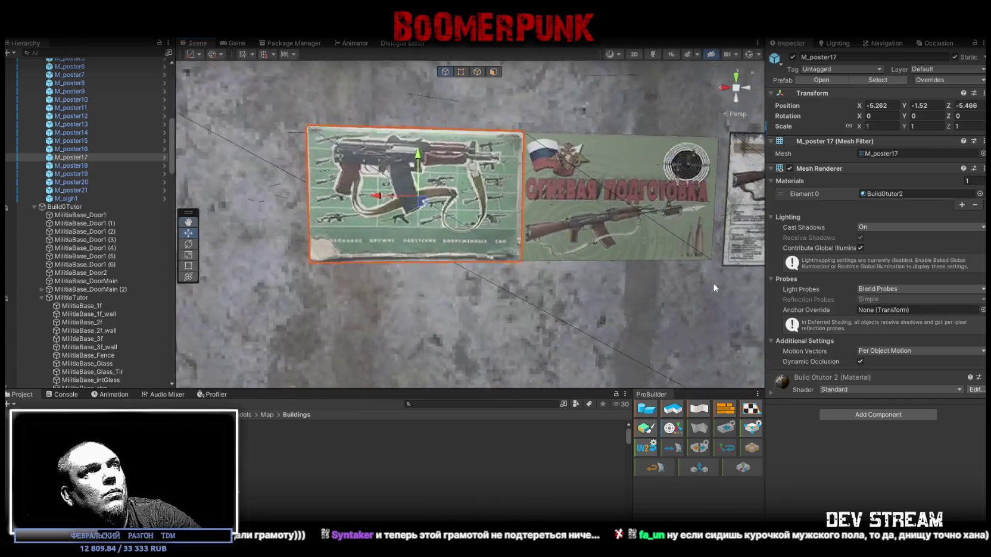
left_click_drag(472, 307, 682, 384)
scroll(617, 326, "down", 3)
left_click_drag(616, 326, 532, 275)
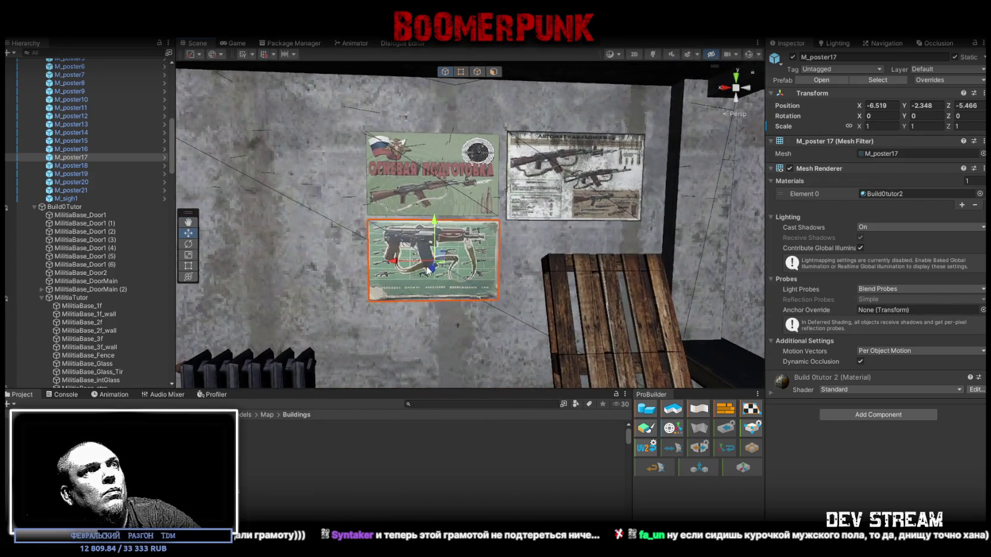
left_click_drag(444, 262, 443, 269)
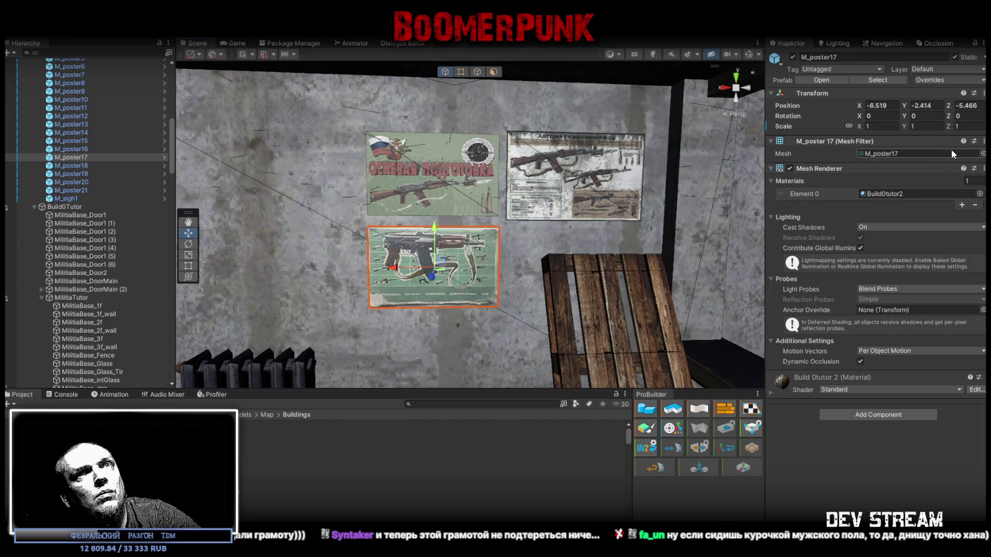
type("1.")
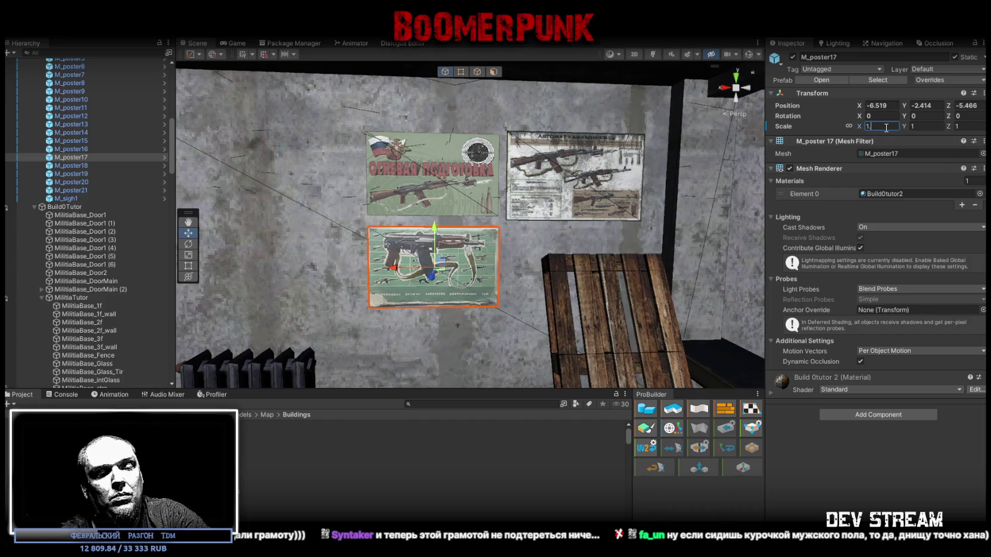
type("05")
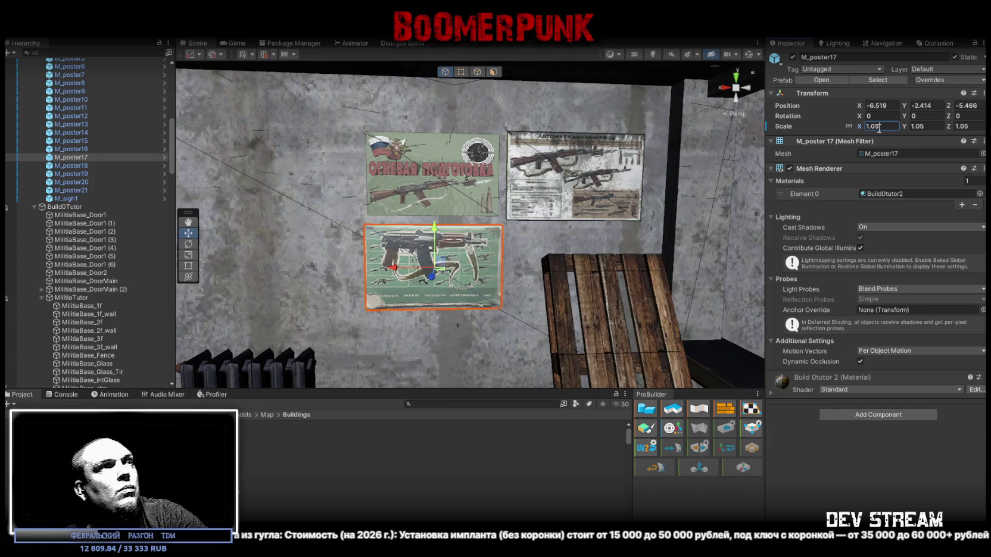
left_click_drag(441, 268, 535, 281)
left_click(89, 166)
Step: Move the pistol poster M_poster18 onto the wall, right of the lower weapons poster
mouse_move(476, 262)
left_mouse_down()
mouse_move(506, 232)
mouse_move(522, 197)
mouse_move(512, 199)
left_mouse_up()
key("w")
mouse_move(276, 146)
left_mouse_down()
mouse_move(506, 232)
mouse_move(627, 259)
left_mouse_up()
key("f")
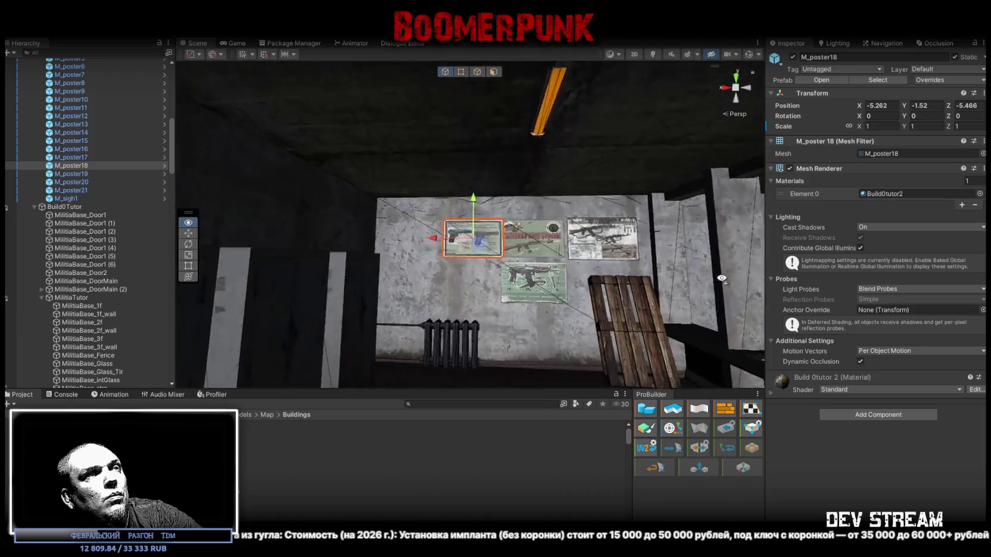
mouse_move(430, 210)
left_mouse_down()
mouse_move(709, 326)
mouse_move(740, 327)
mouse_move(526, 299)
left_mouse_up()
Step: Shrink M_poster18 to 0.8 scale and nudge it slightly down on the wall
left_click(875, 126)
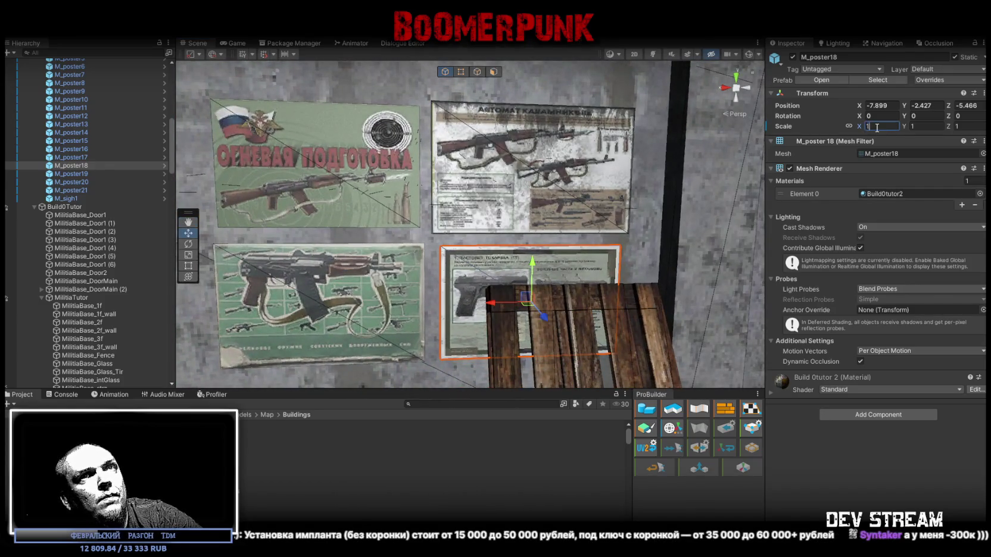
type(".8")
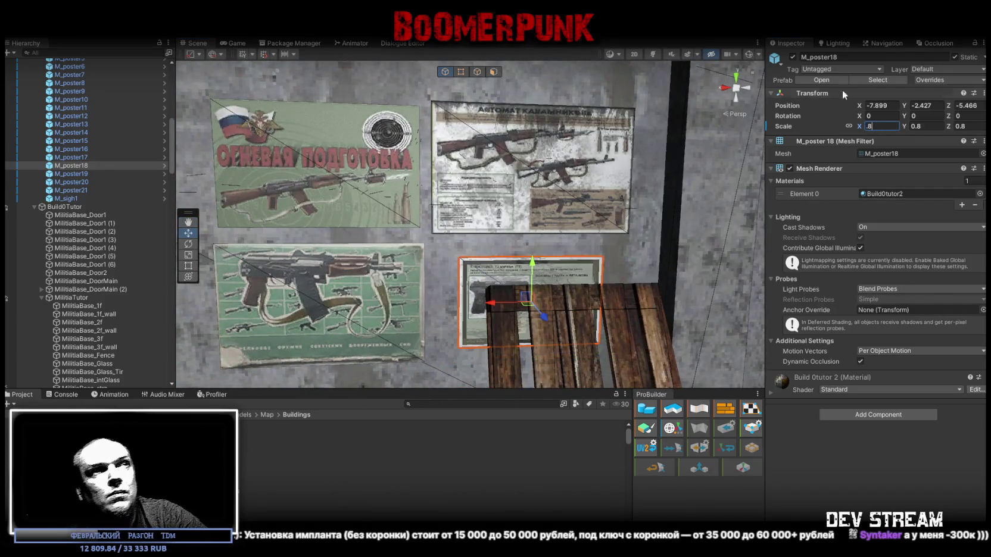
mouse_move(534, 303)
left_mouse_down()
mouse_move(536, 284)
mouse_move(481, 263)
left_mouse_up()
scroll(481, 263, "up", 6)
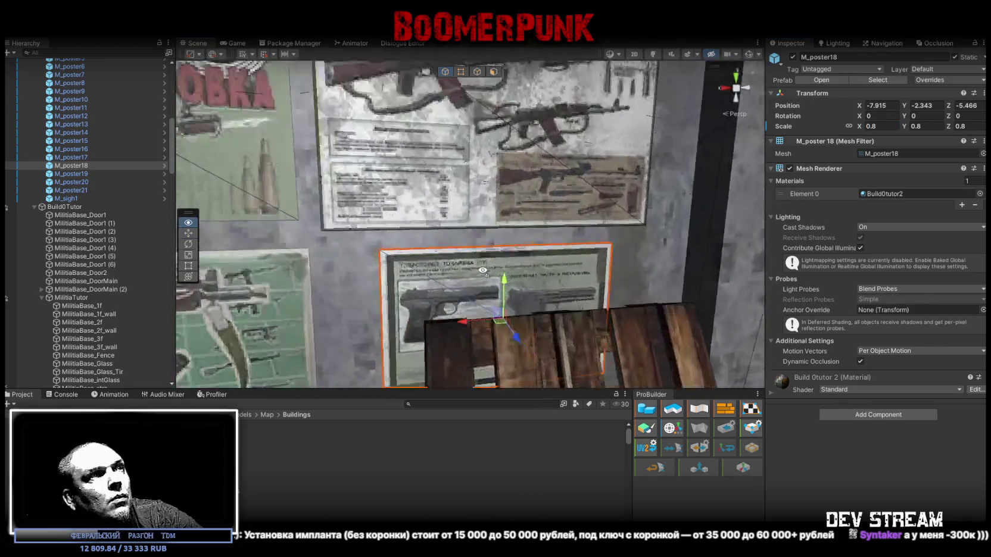
scroll(480, 294, "down", 8)
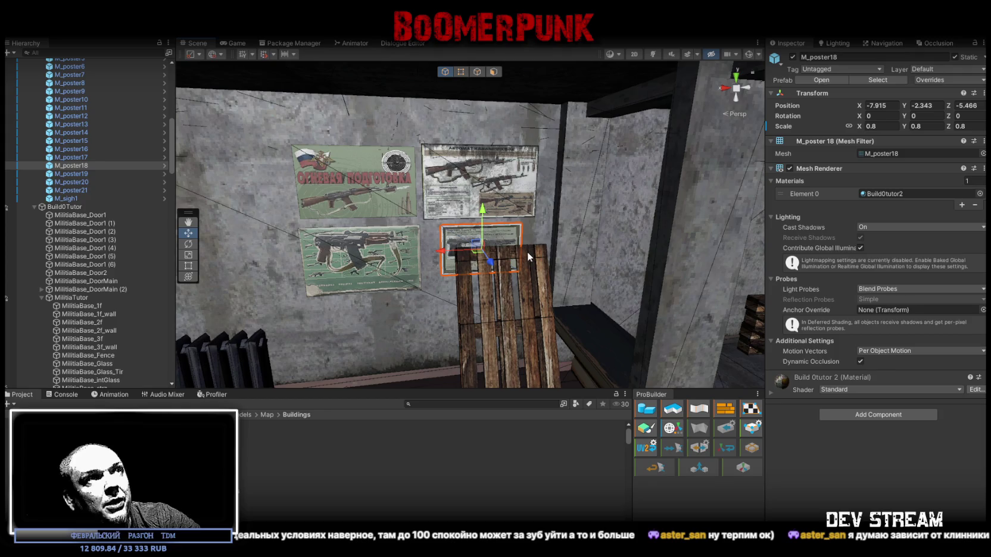
mouse_move(481, 249)
left_mouse_down()
mouse_move(468, 255)
mouse_move(480, 253)
left_mouse_up()
mouse_move(602, 321)
left_mouse_down()
mouse_move(387, 266)
mouse_move(375, 273)
mouse_move(384, 277)
left_mouse_up()
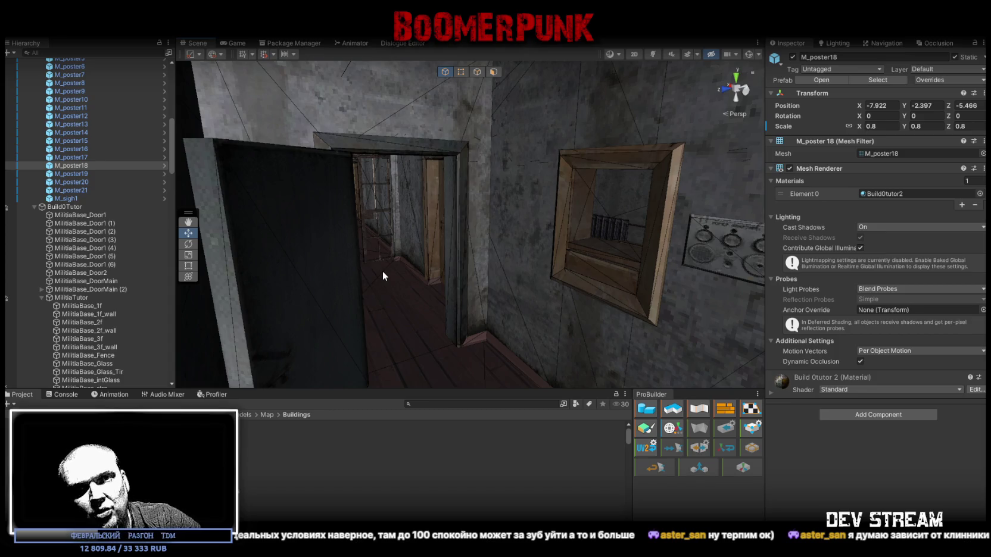
Step: Move the revolver poster M_poster19 to the far wall, rotated Y 180 at Position Z 2.495
mouse_move(386, 272)
left_mouse_down()
mouse_move(496, 261)
mouse_move(348, 216)
mouse_move(614, 264)
mouse_move(613, 202)
mouse_move(703, 166)
left_mouse_up()
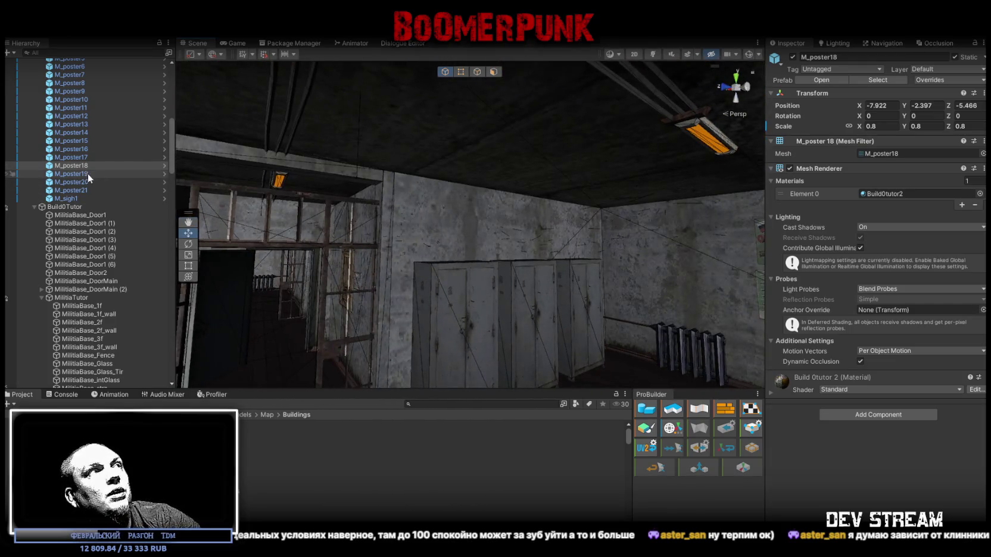
double_click(71, 173)
mouse_move(279, 168)
left_mouse_down()
mouse_move(687, 309)
mouse_move(546, 264)
mouse_move(647, 220)
left_mouse_up()
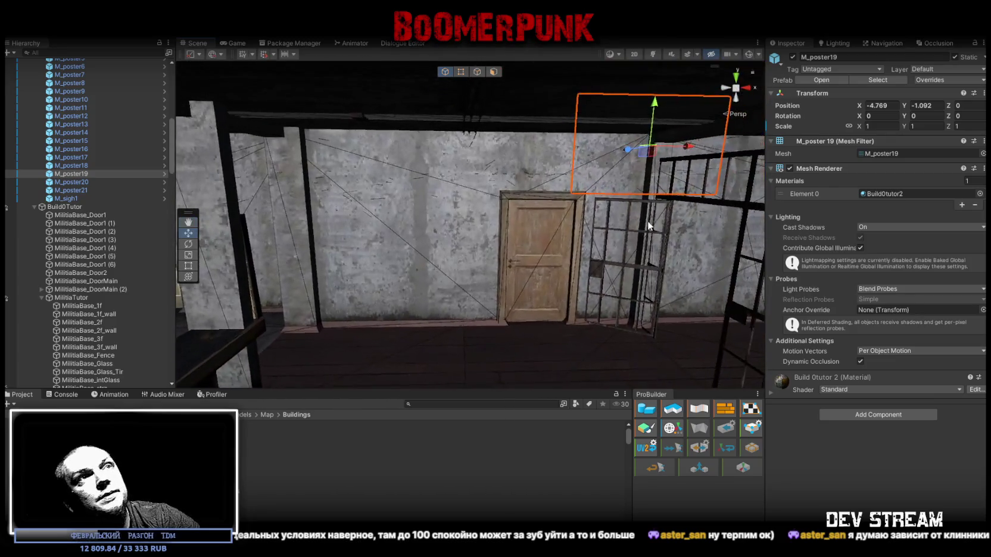
left_click(918, 116)
type("1")
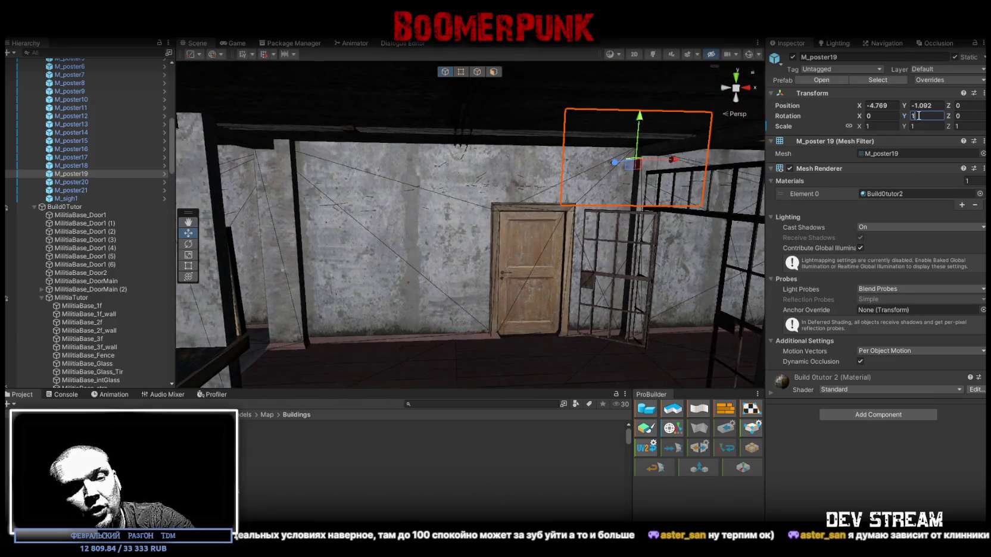
type("80")
key("Return")
mouse_move(738, 190)
left_mouse_down()
mouse_move(472, 220)
mouse_move(488, 173)
mouse_move(497, 178)
mouse_move(384, 90)
left_mouse_up()
double_click(963, 106)
type("2.5")
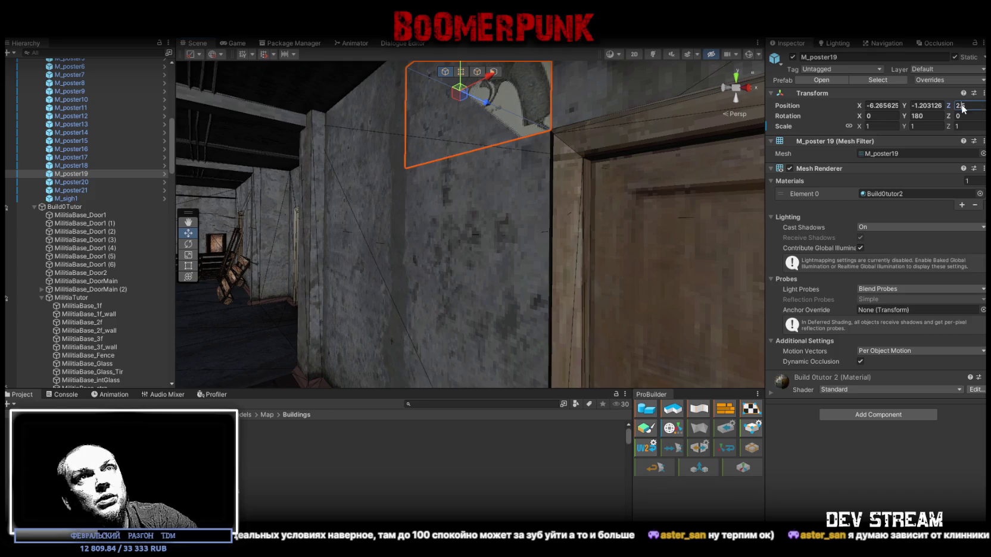
type("2.495")
key("Return")
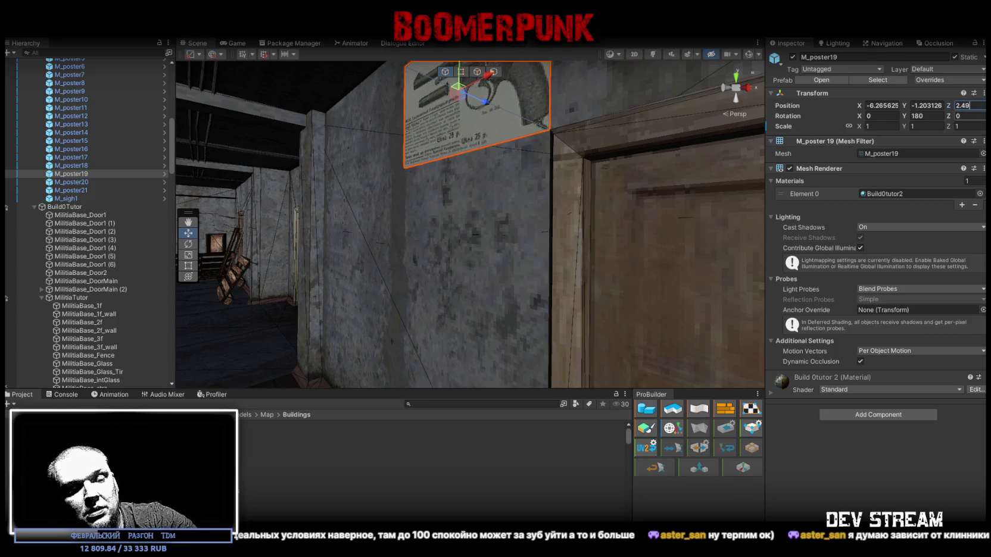
Step: Scale M_poster19 to 0.7 and position it beside the wooden door
mouse_move(601, 231)
left_mouse_down()
mouse_move(587, 232)
mouse_move(905, 133)
left_mouse_up()
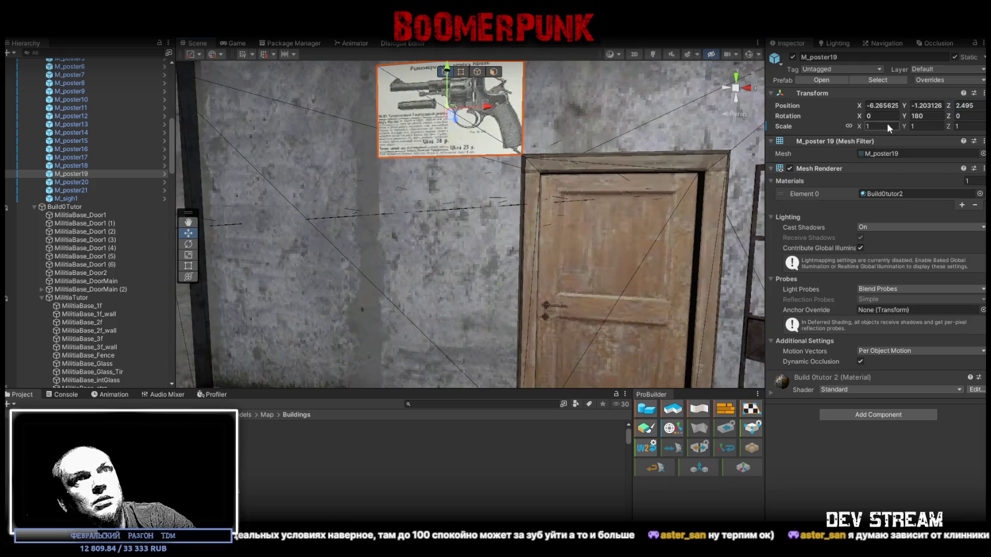
type(".6")
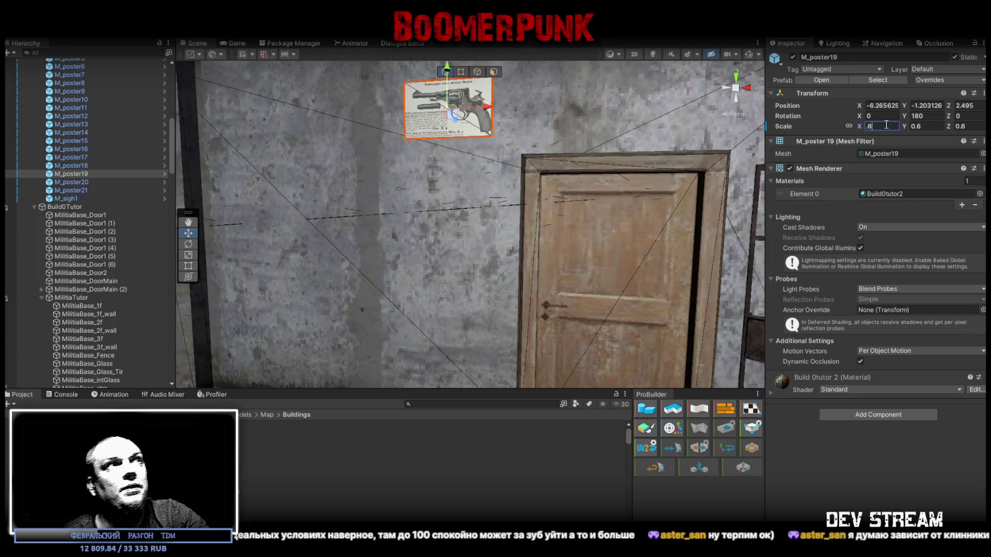
key("Return")
scroll(488, 153, "down", 3)
left_click_drag(488, 153, 476, 236)
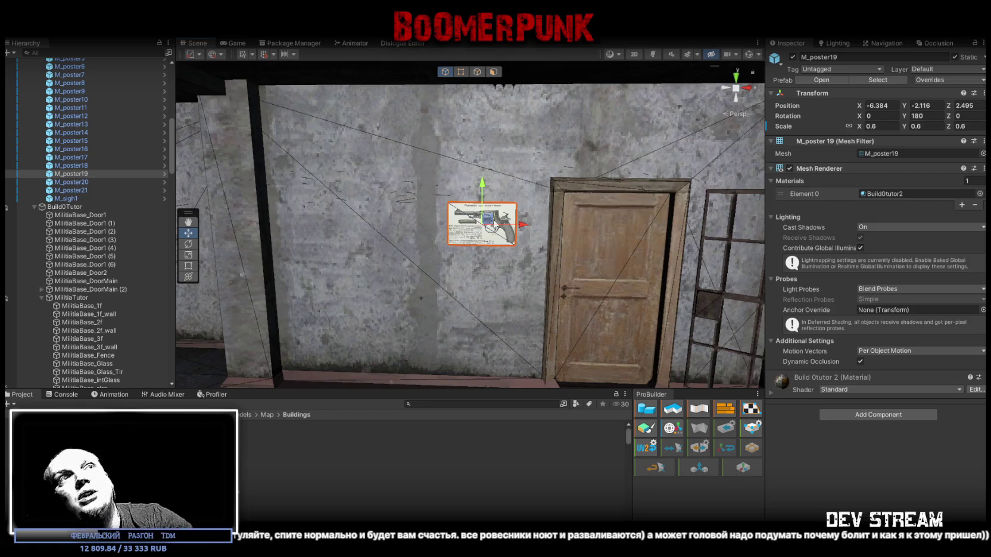
left_click(874, 126)
type("0.7")
key("Return")
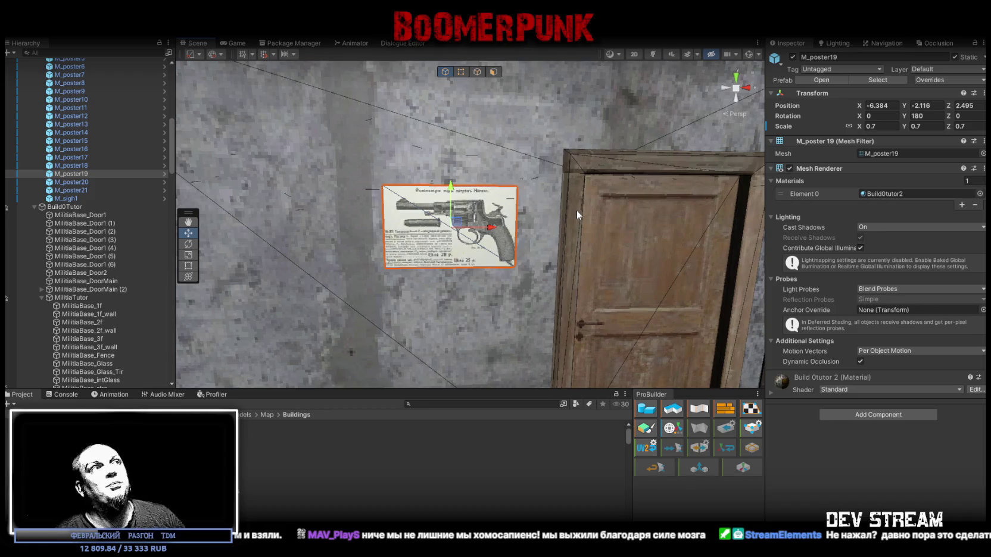
mouse_move(402, 210)
left_mouse_down()
mouse_move(476, 210)
mouse_move(402, 210)
mouse_move(447, 238)
left_mouse_up()
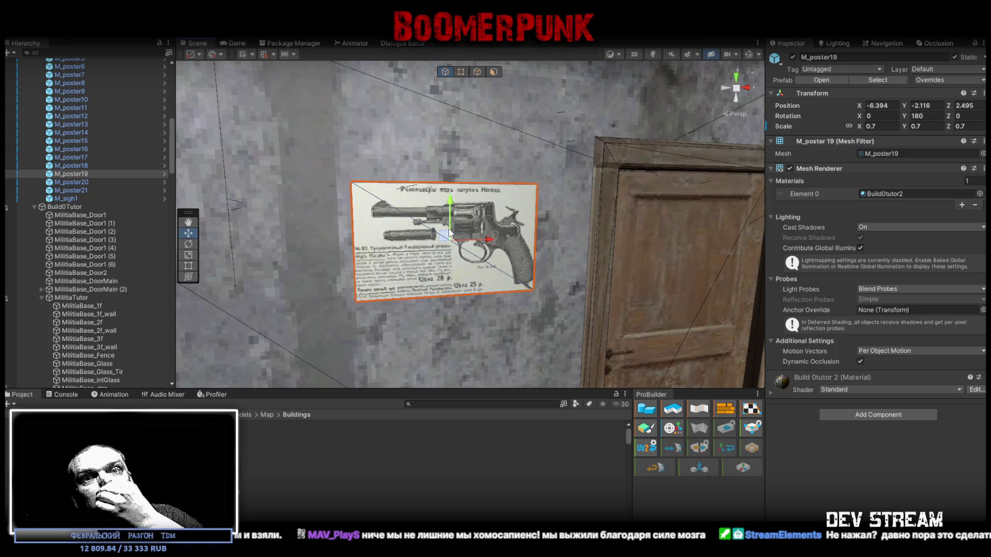
mouse_move(536, 226)
left_mouse_down()
mouse_move(512, 215)
mouse_move(628, 210)
mouse_move(510, 192)
left_mouse_up()
Step: Turn poster M_poster20 180 degrees so it faces the room
left_click(509, 192)
key("f")
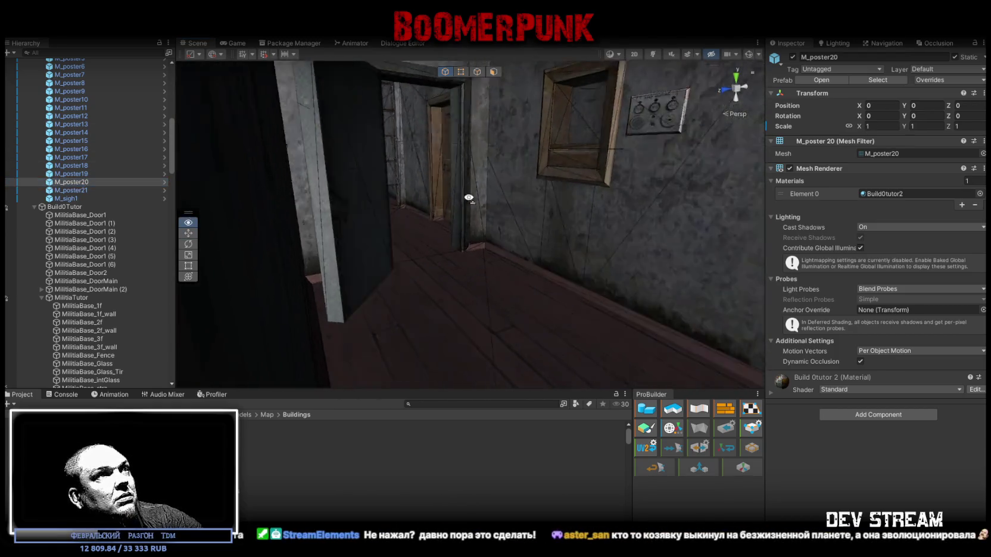
mouse_move(528, 107)
left_mouse_down()
mouse_move(506, 179)
mouse_move(464, 214)
mouse_move(306, 183)
mouse_move(582, 190)
mouse_move(745, 131)
left_mouse_up()
key("e")
mouse_move(693, 108)
left_mouse_down()
mouse_move(622, 103)
mouse_move(353, 126)
left_mouse_up()
Step: Hang M_poster20 left of the revolver poster at scale 1.2
key("w")
left_click_drag(714, 96, 355, 219)
key("w")
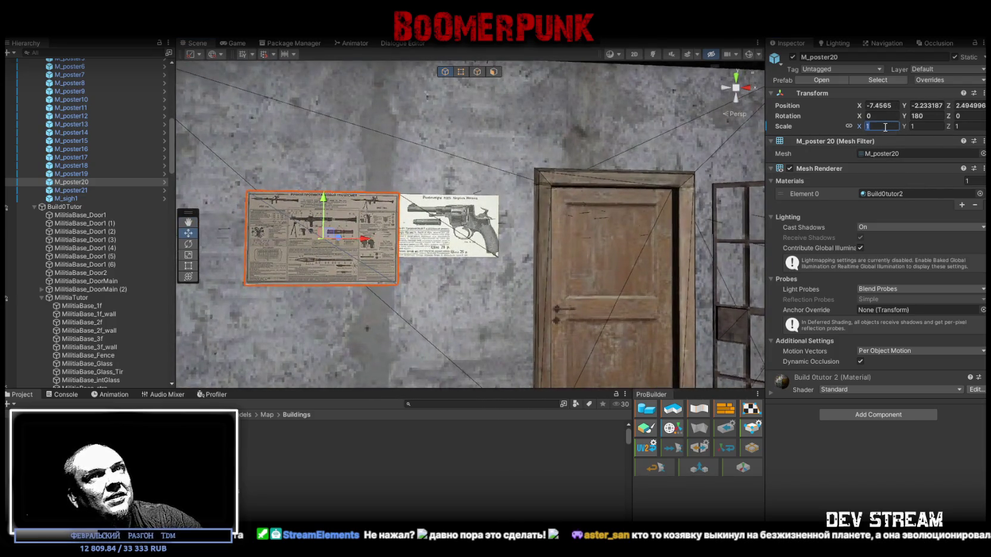
type(".2")
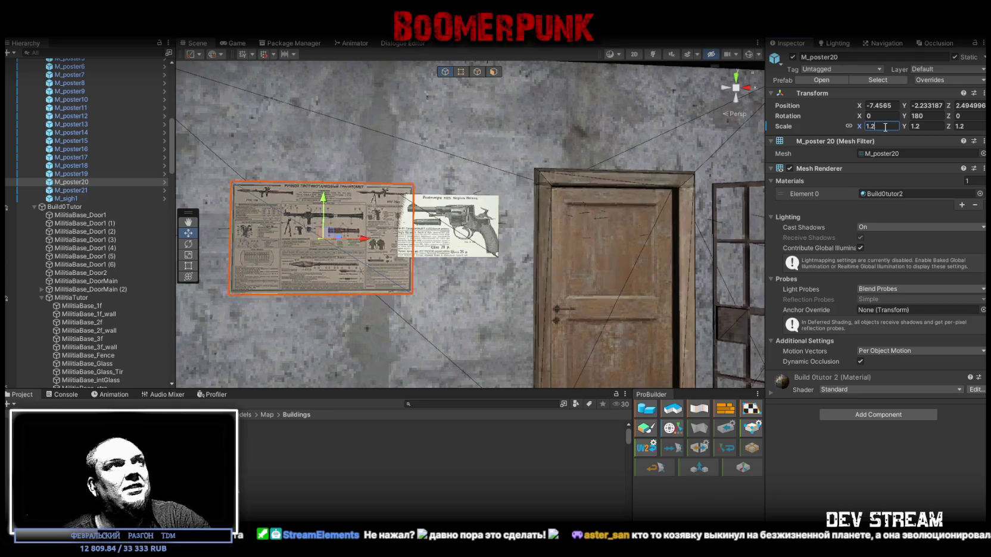
scroll(504, 257, "down", 3)
mouse_move(432, 213)
left_mouse_down()
mouse_move(395, 209)
mouse_move(425, 207)
mouse_move(468, 249)
mouse_move(312, 186)
left_mouse_up()
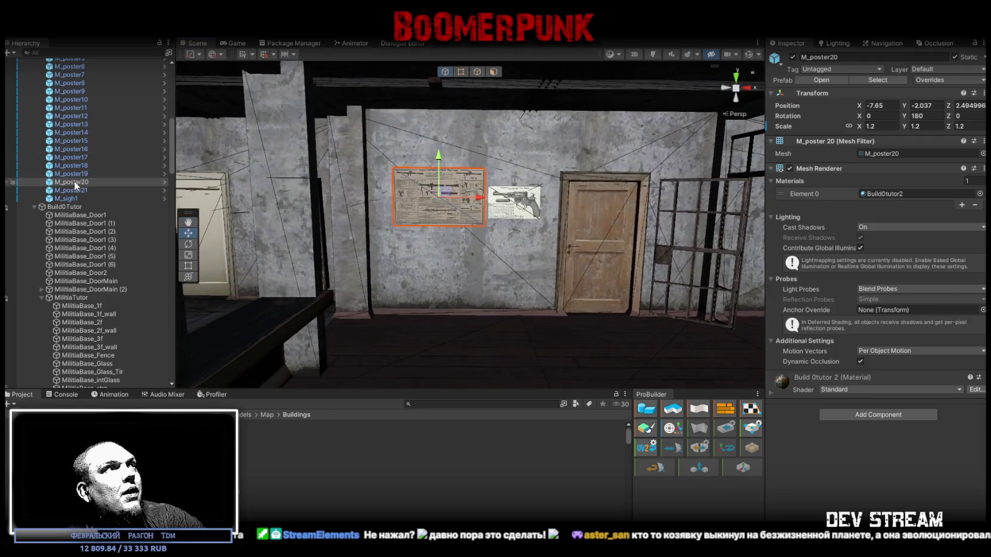
left_click(109, 191)
mouse_move(357, 238)
left_mouse_down()
mouse_move(476, 179)
mouse_move(551, 163)
mouse_move(427, 176)
left_mouse_up()
key("f")
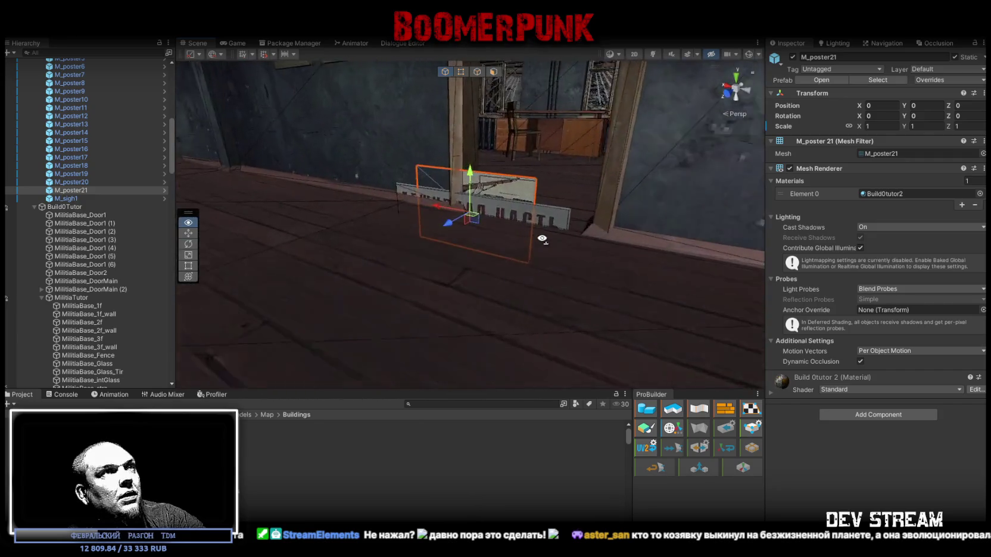
Step: Move M_poster21 up beside the green training poster and scale it to 1.15
left_click_drag(483, 220, 471, 214)
scroll(344, 167, "up", 5)
left_click_drag(344, 167, 415, 175)
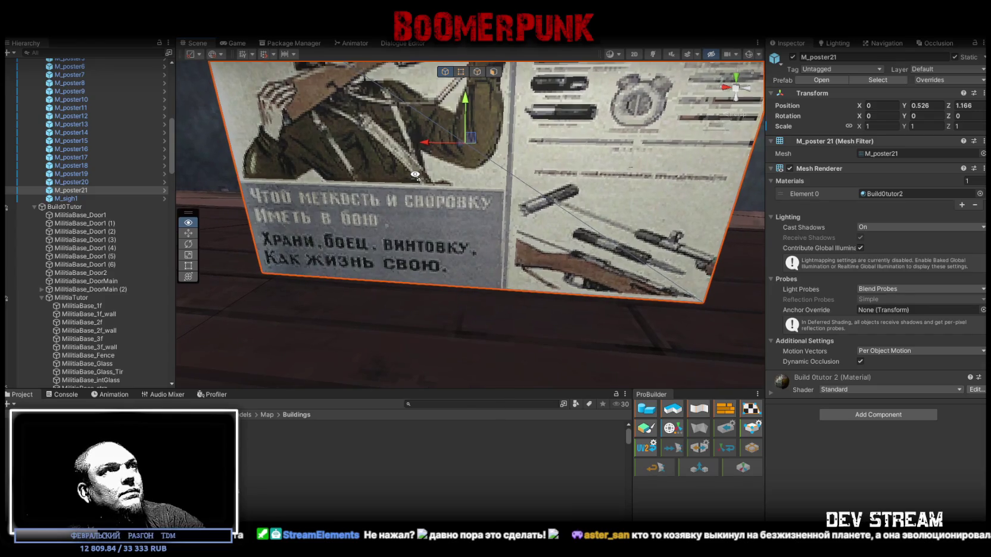
scroll(415, 175, "down", 5)
mouse_move(531, 192)
left_mouse_down()
mouse_move(454, 211)
mouse_move(643, 205)
mouse_move(563, 248)
mouse_move(711, 275)
mouse_move(285, 151)
mouse_move(625, 268)
mouse_move(619, 250)
mouse_move(437, 200)
left_mouse_up()
left_click_drag(529, 248, 489, 232)
left_click(883, 125)
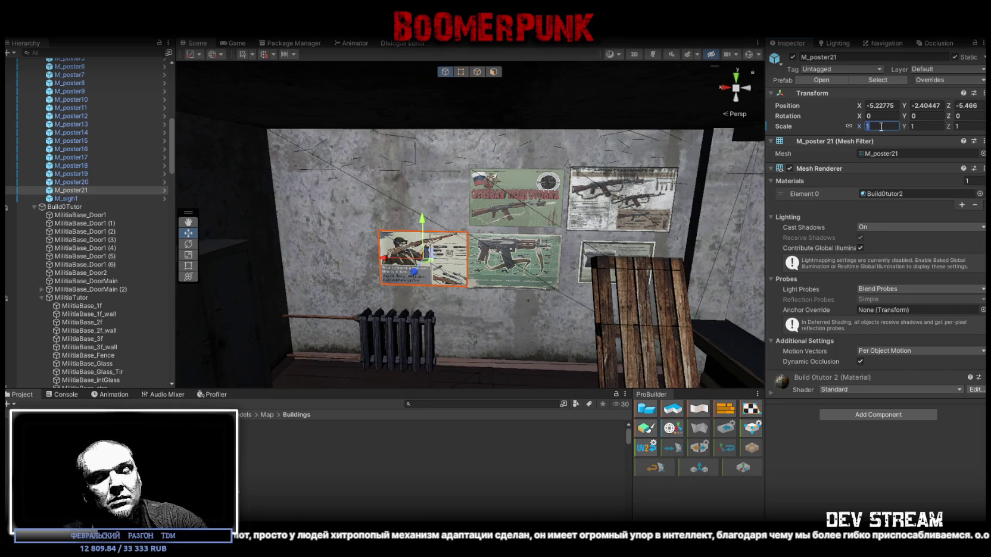
scroll(476, 238, "up", 3)
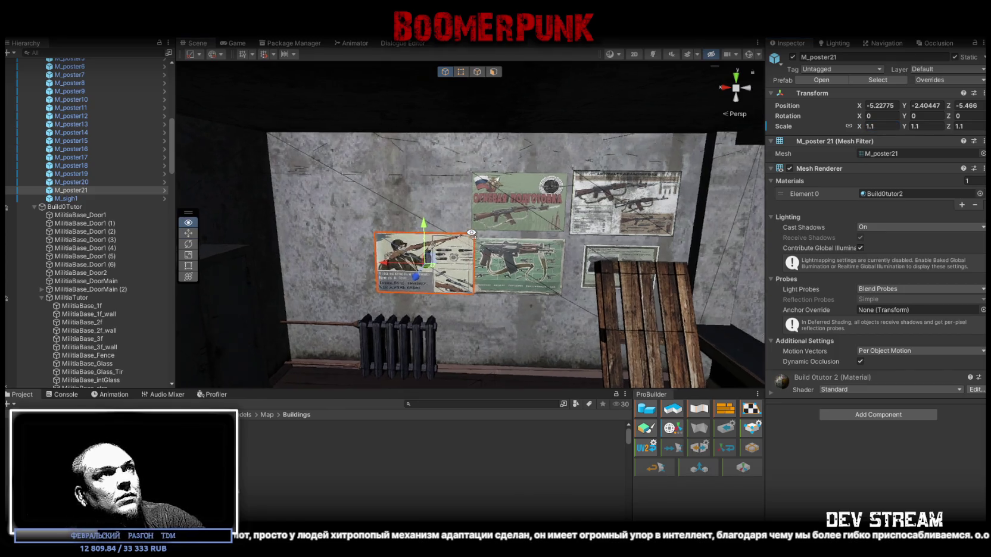
left_click_drag(455, 268, 464, 197)
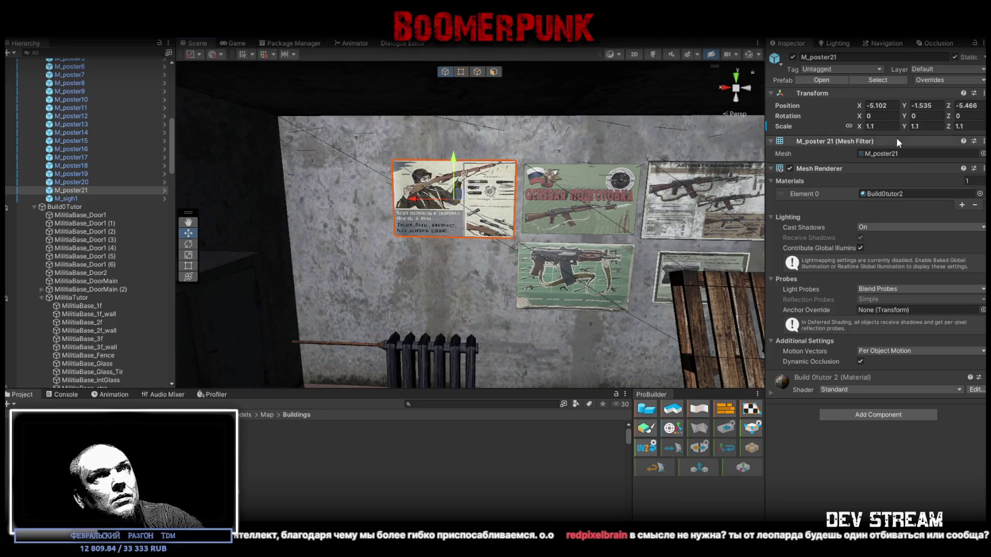
type("5")
left_click_drag(461, 202, 493, 206)
Step: Rotate the duty-room sign M_sigh1 to -90 degrees and raise it above the window
double_click(56, 198)
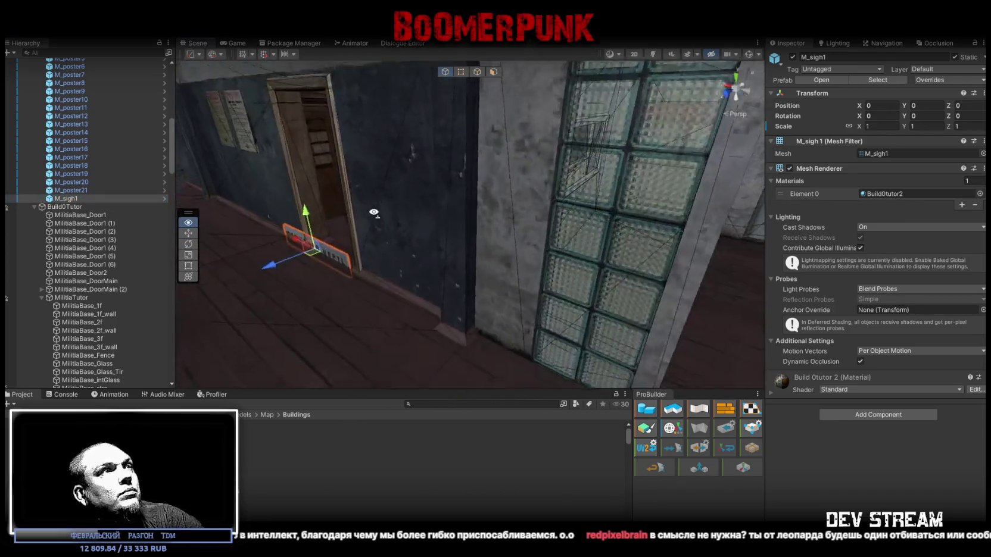
key("e")
mouse_move(406, 199)
left_mouse_down()
mouse_move(442, 209)
mouse_move(443, 258)
left_mouse_up()
key("w")
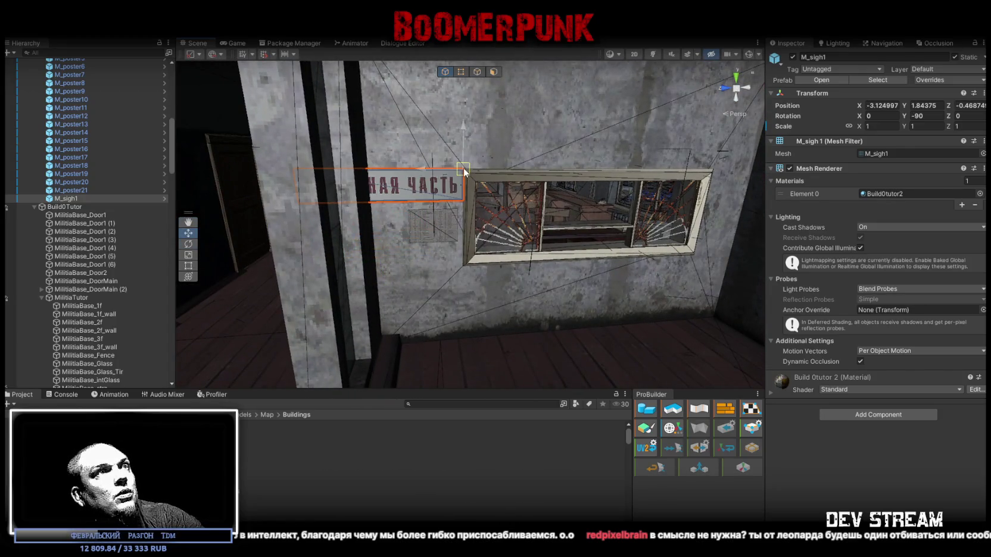
left_click_drag(473, 172, 358, 227)
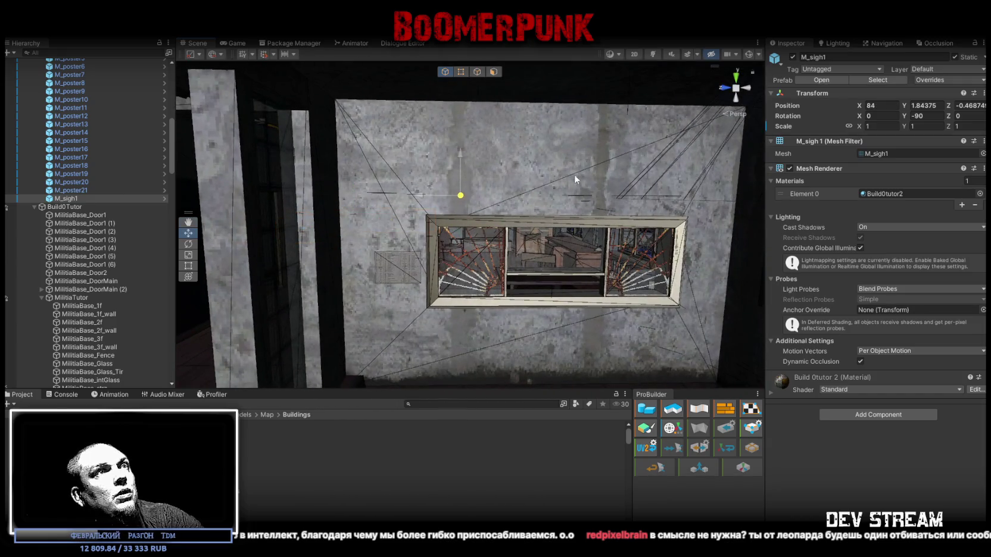
mouse_move(359, 225)
left_mouse_down()
mouse_move(543, 158)
mouse_move(565, 162)
left_mouse_up()
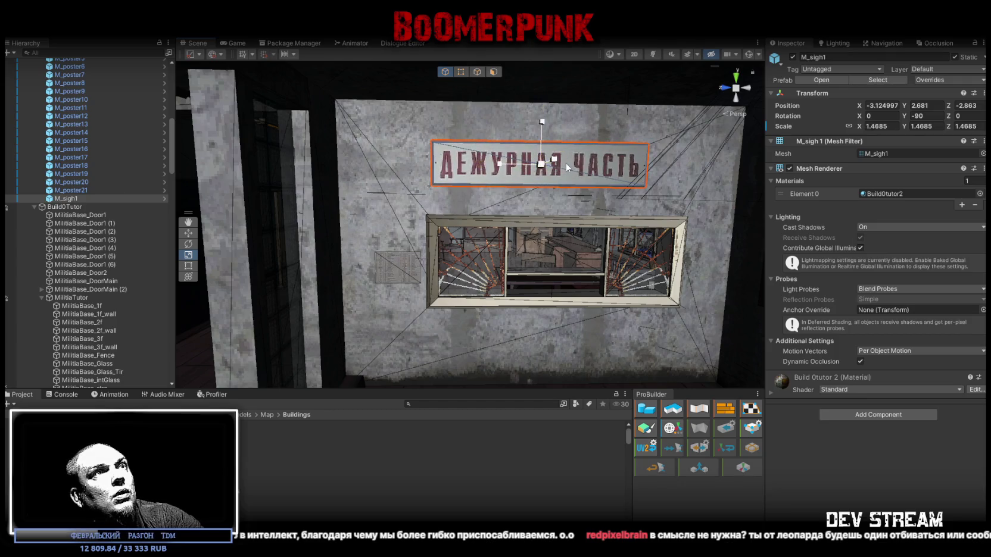
Step: Scale the sign to 1.5 and centre it on the wall above the window
scroll(566, 162, "up", 2)
double_click(880, 124)
type("1.5")
key("Return")
scroll(580, 182, "up", 1)
key("w")
left_click_drag(447, 179, 480, 181)
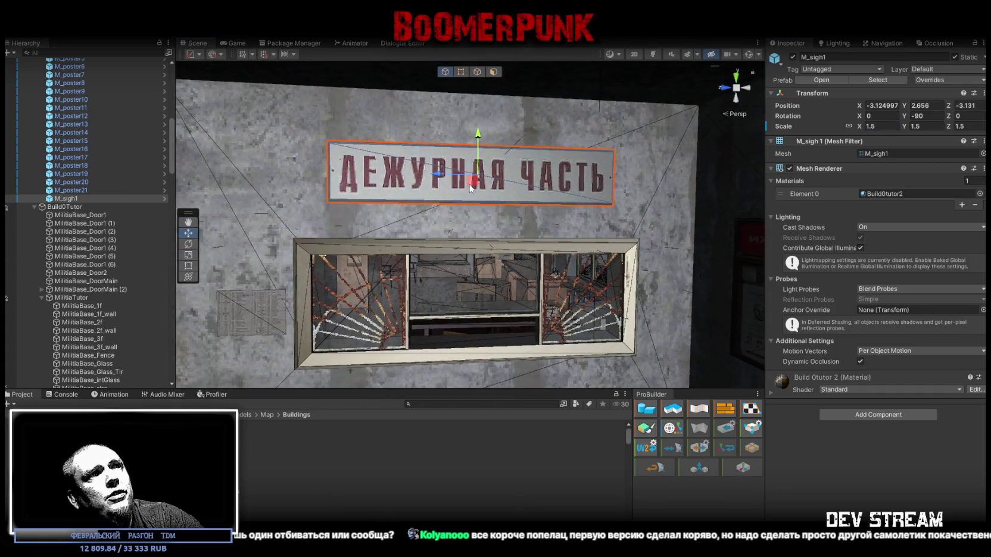
scroll(525, 177, "down", 2)
left_click_drag(498, 184, 587, 195)
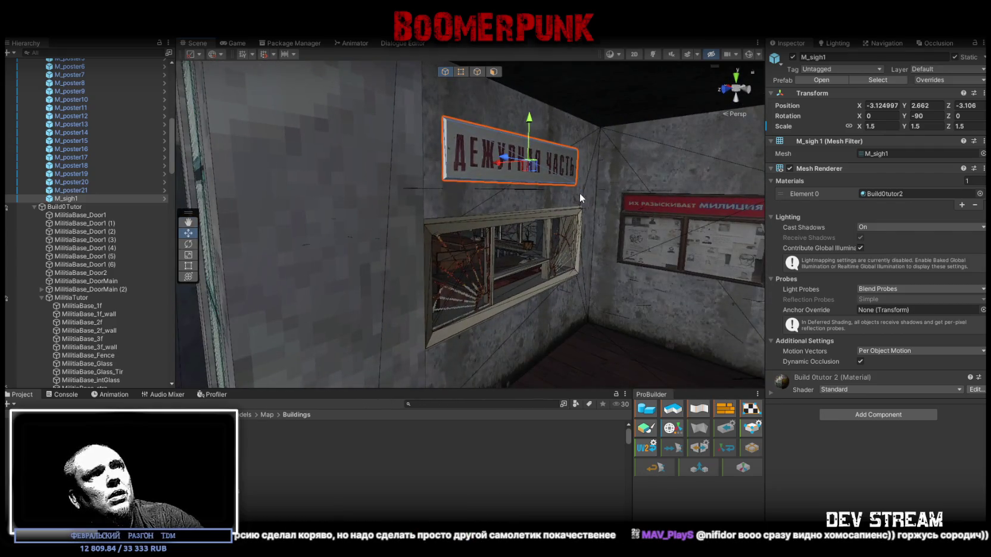
scroll(115, 169, "up", 5)
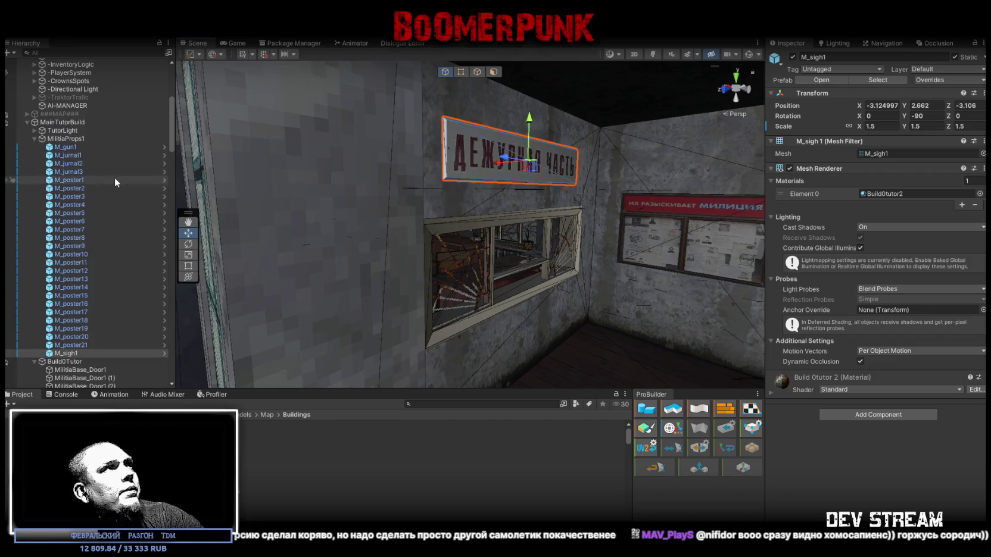
Step: Apply all prefab overrides for the props M_gun1 through M_sigh1
left_click(77, 148, "shift")
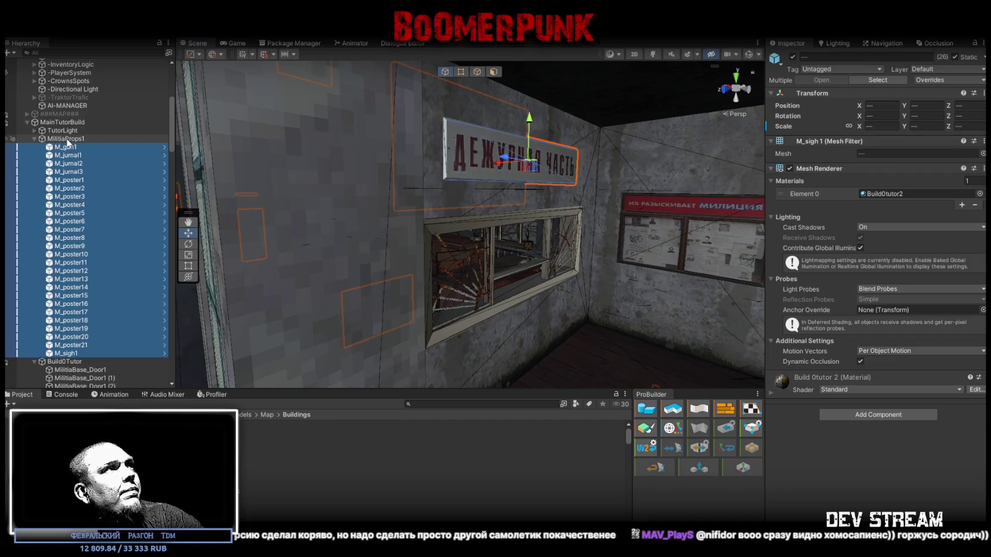
left_click(67, 139)
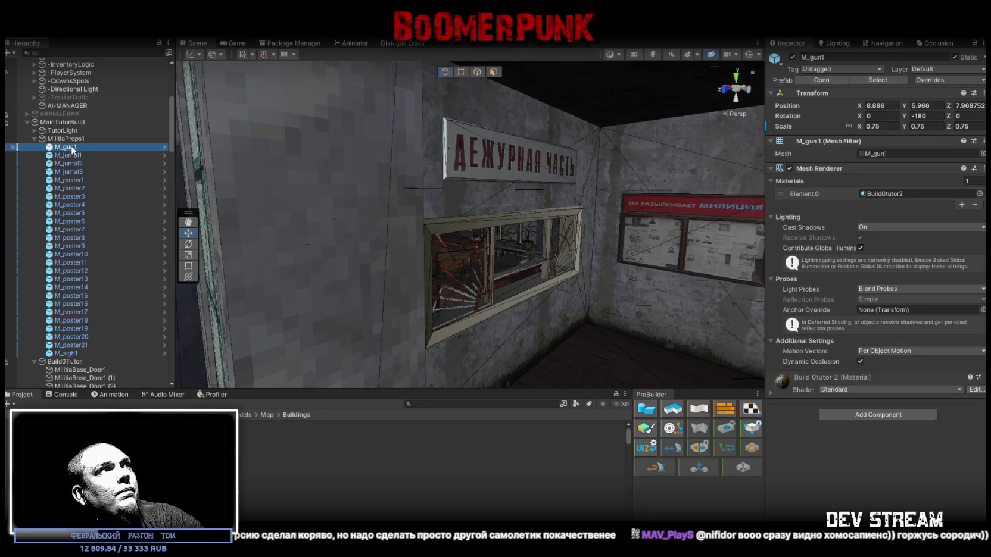
left_click(73, 354, "shift")
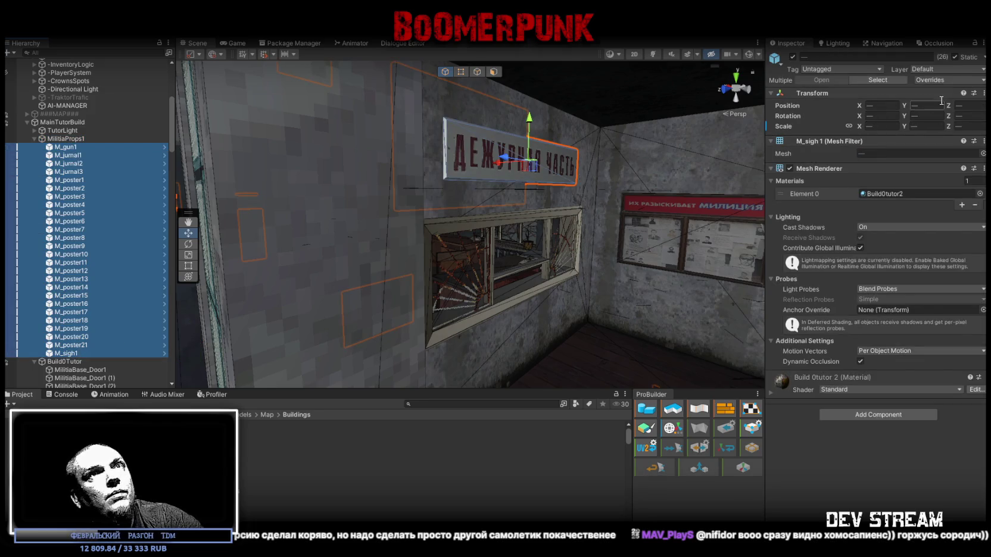
left_click(929, 80)
left_click(954, 133)
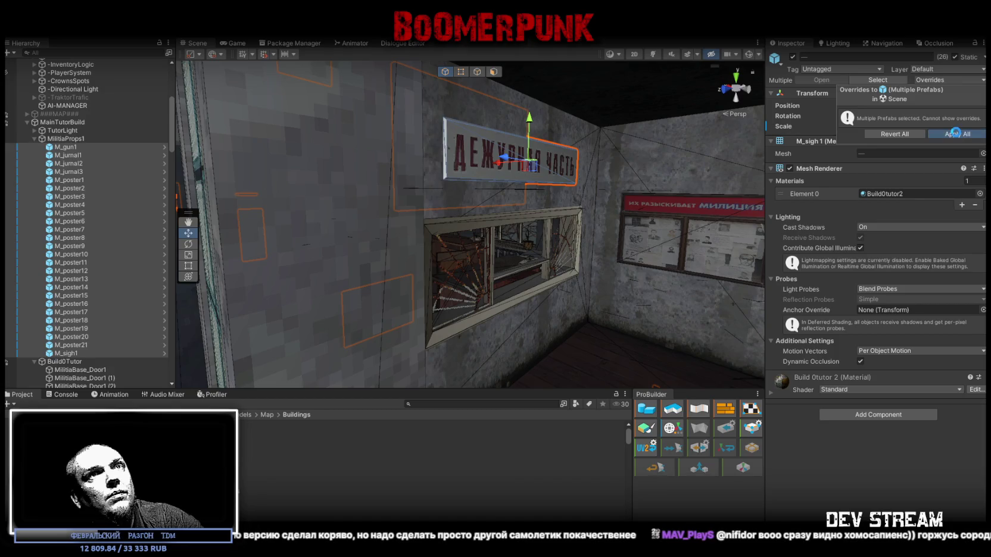
left_click_drag(250, 226, 227, 228)
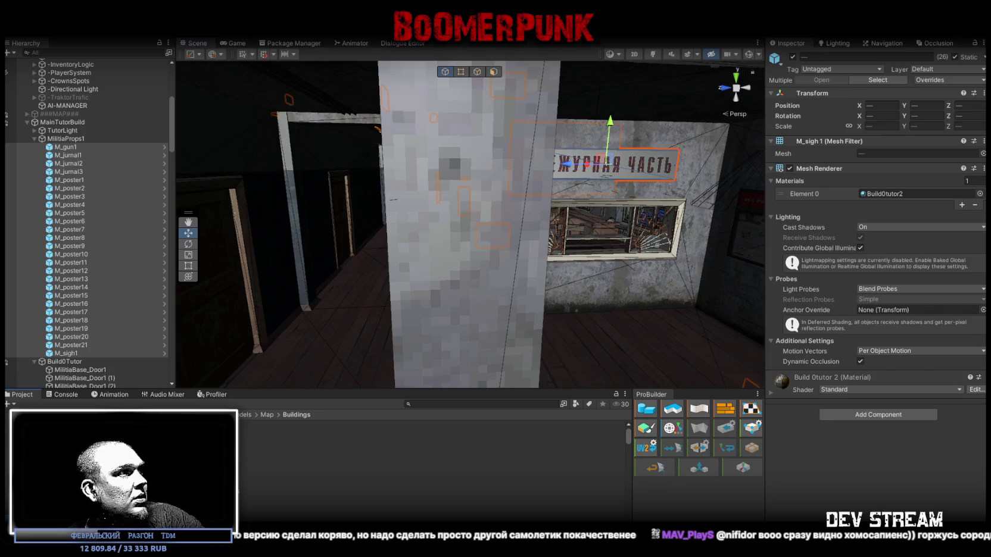
Step: Set Position X to 0 on all prefab assets in the folder and check several prefabs
left_click(298, 424)
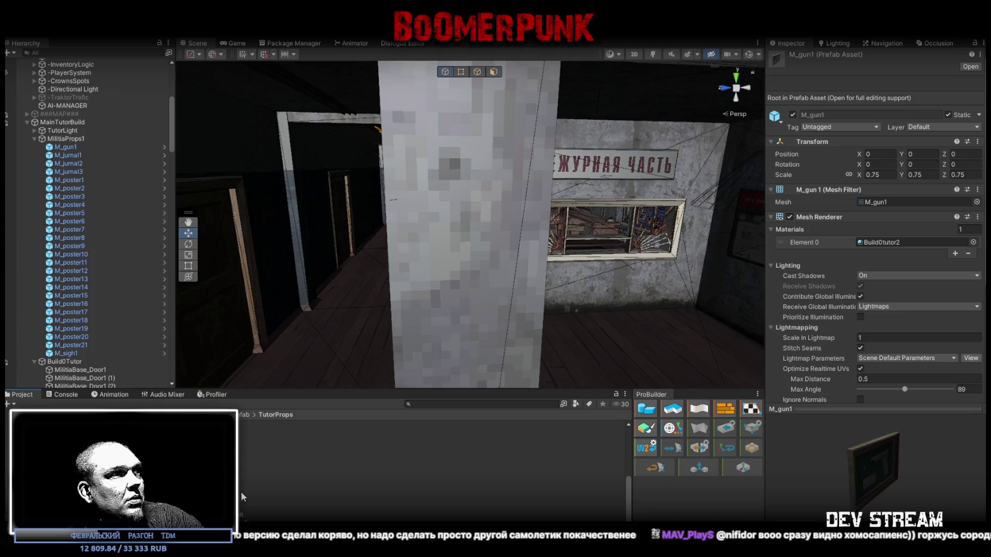
key("ctrl+a")
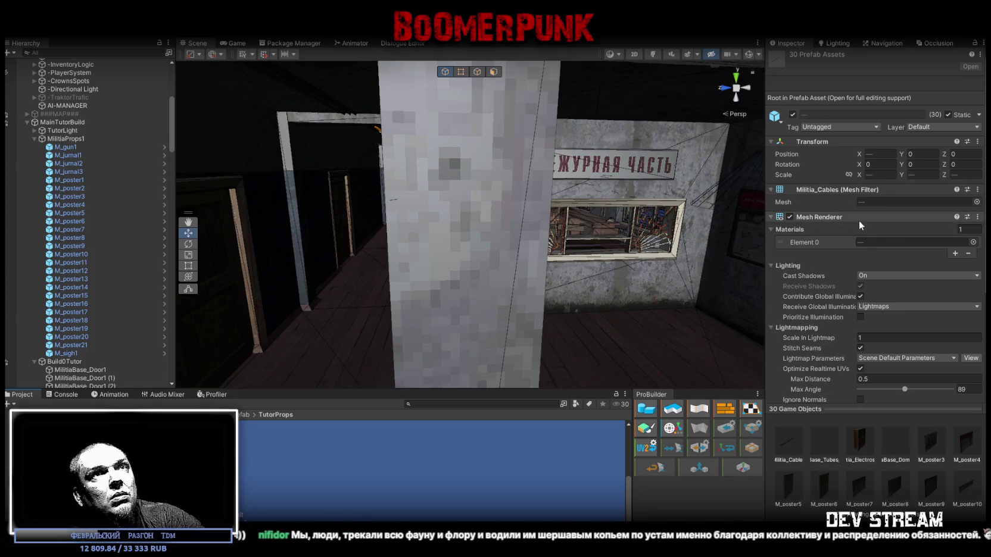
left_click(885, 155)
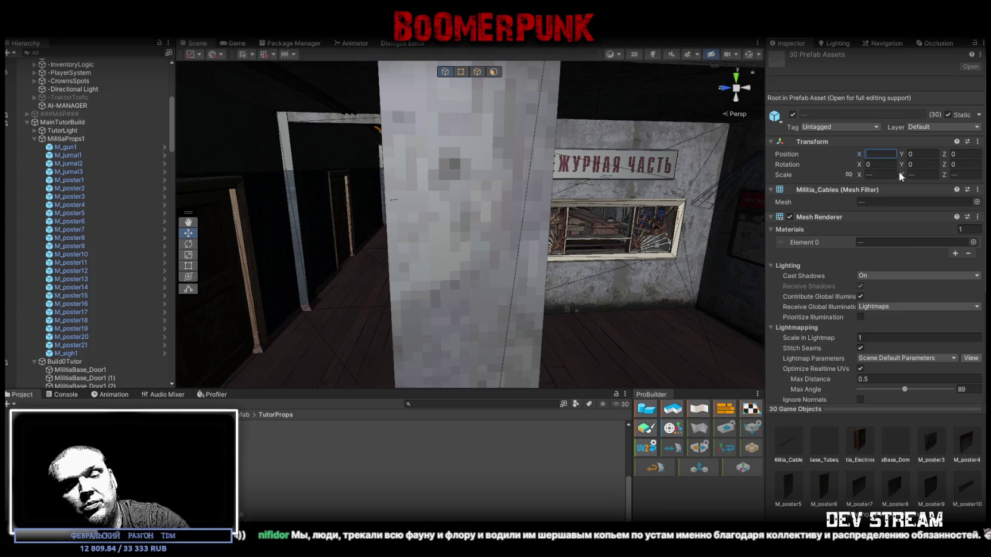
type("0")
key("Return")
scroll(447, 274, "up", 10)
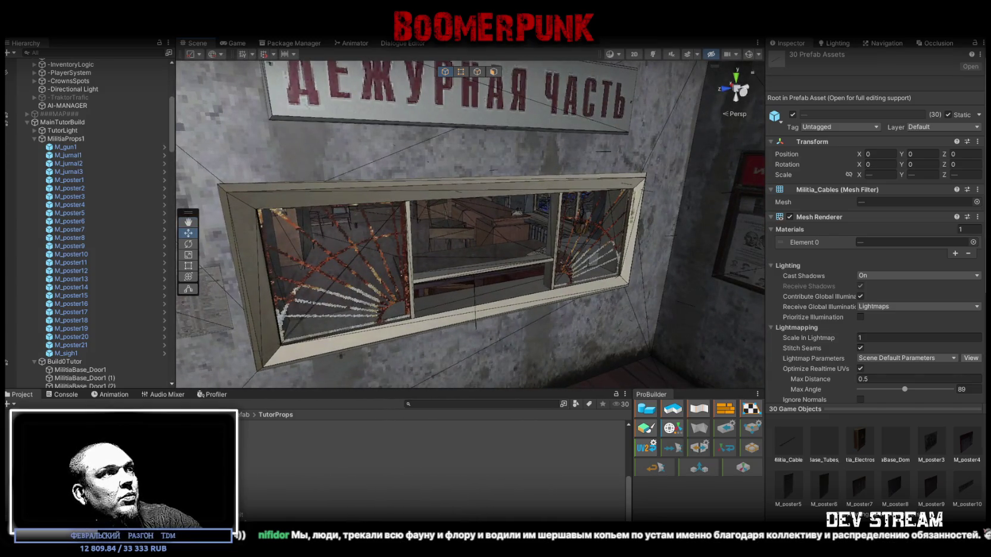
left_click(417, 514)
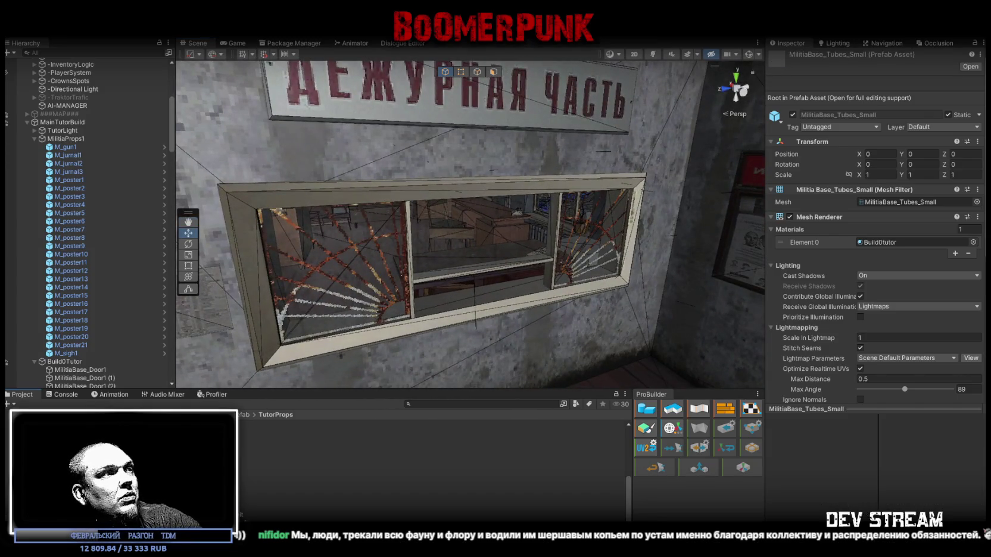
left_click(257, 502)
key("Up")
key("Up")
key("Up")
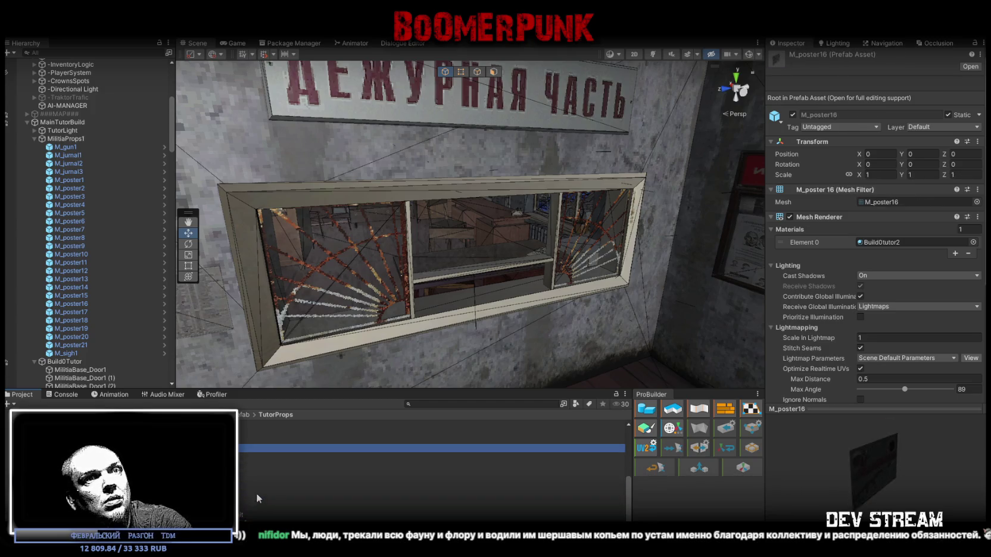
key("Up")
mouse_move(476, 238)
left_mouse_down()
mouse_move(602, 268)
mouse_move(433, 232)
mouse_move(245, 217)
mouse_move(290, 228)
mouse_move(347, 219)
mouse_move(387, 270)
mouse_move(409, 261)
mouse_move(390, 228)
mouse_move(440, 254)
mouse_move(408, 206)
left_mouse_up()
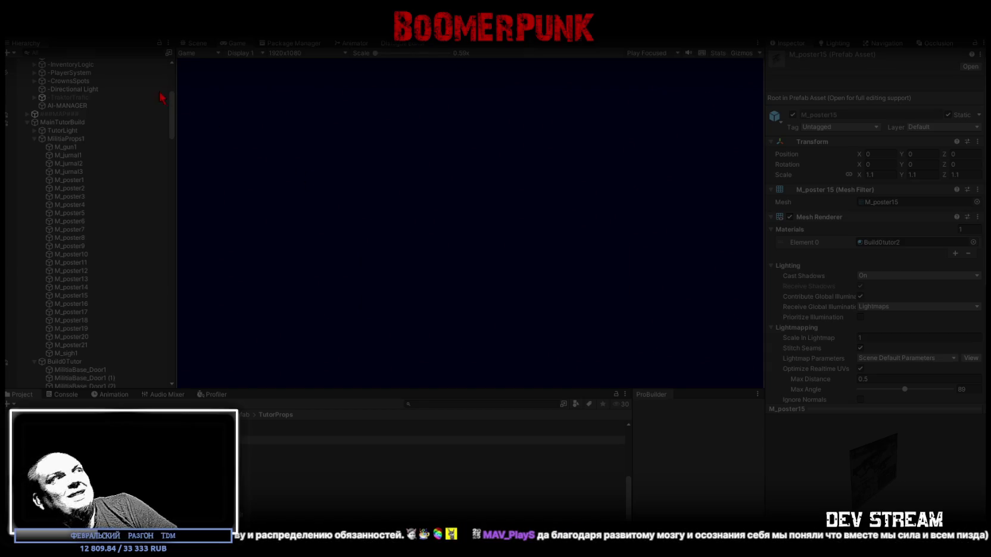
Step: Maximize the Game view and walk the character through the doorway to the propaganda poster
double_click(234, 43)
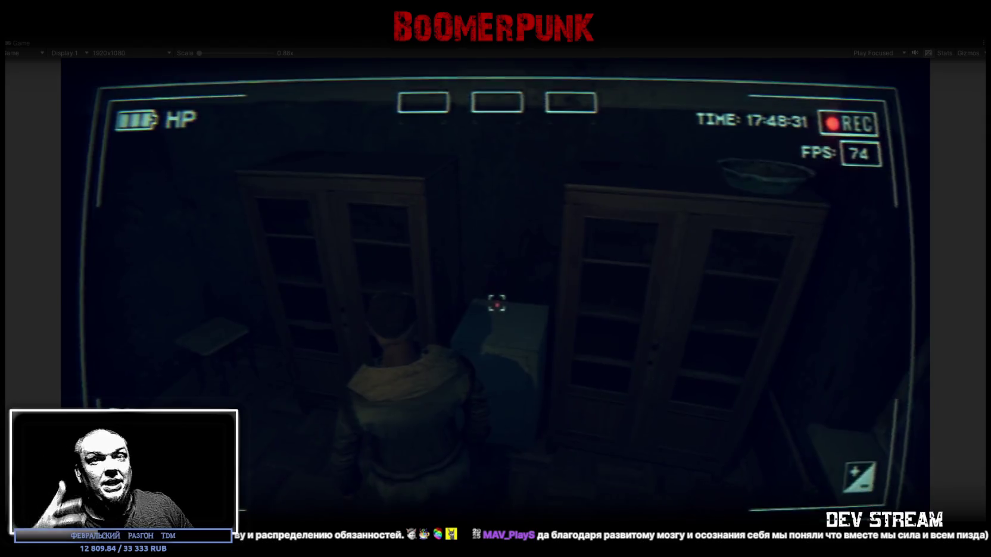
key("w")
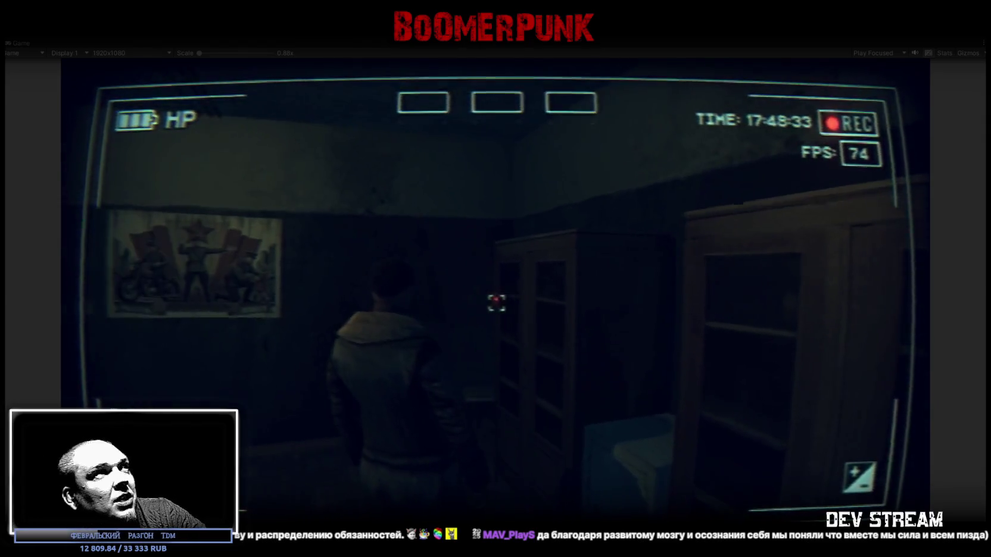
key("w")
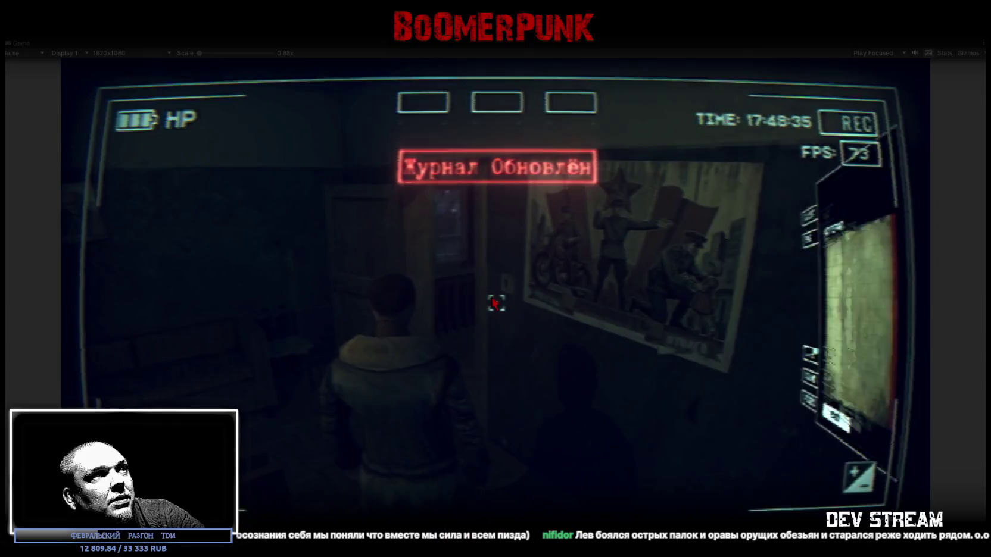
key("w")
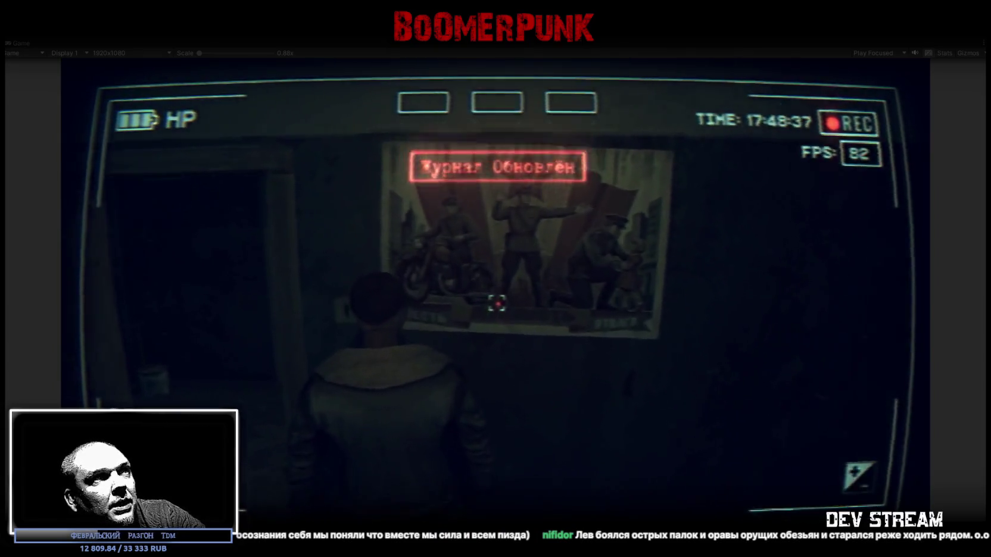
key("w")
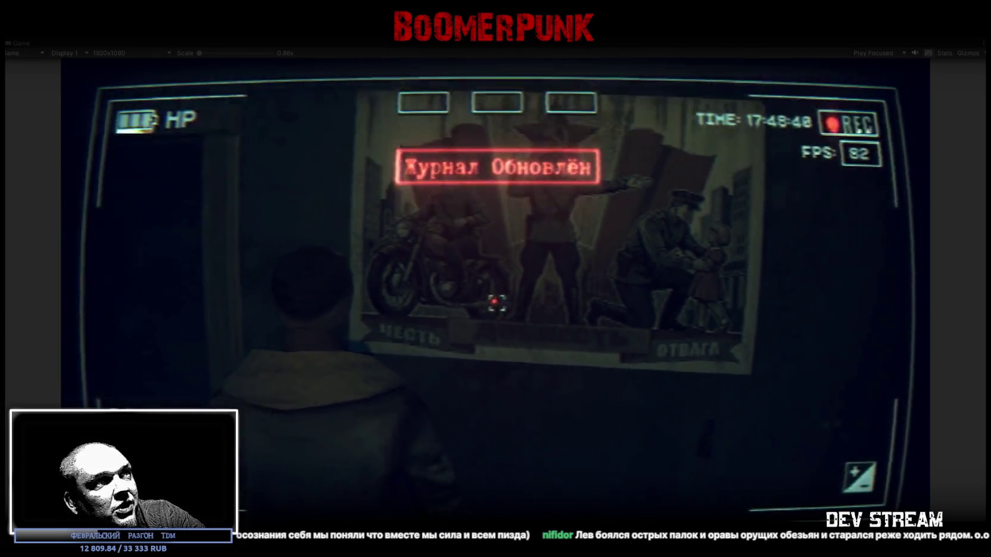
key("w")
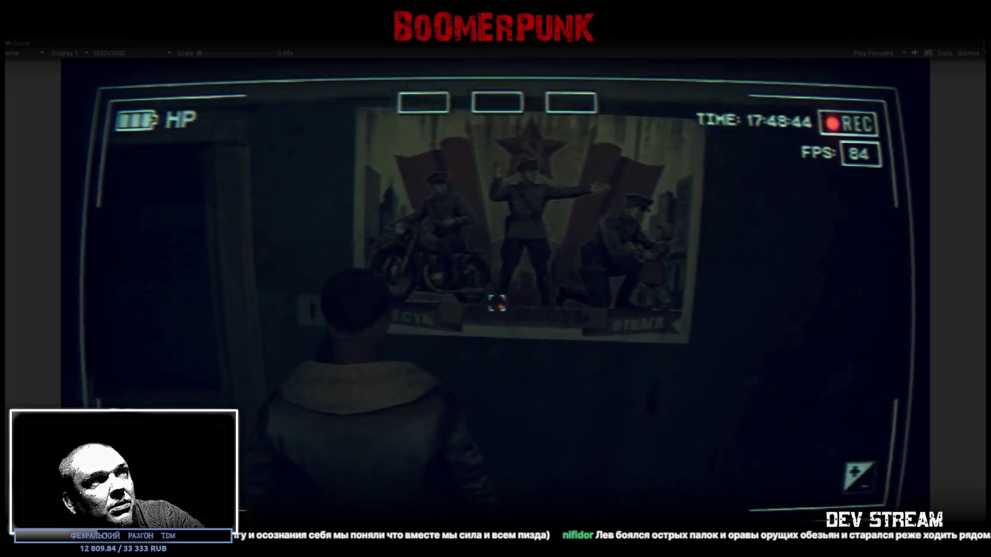
key("w")
key("w")
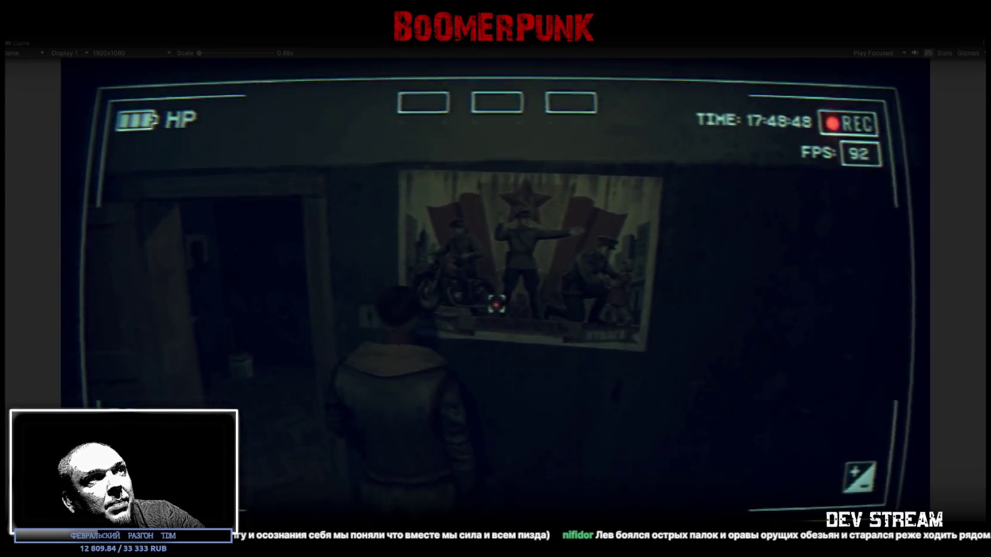
key("w")
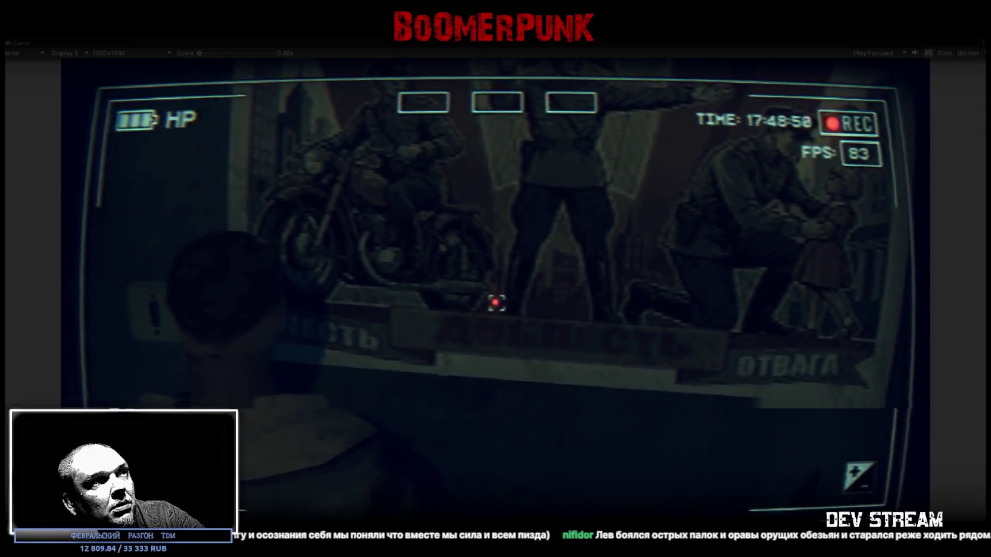
scroll(494, 304, "down", 3)
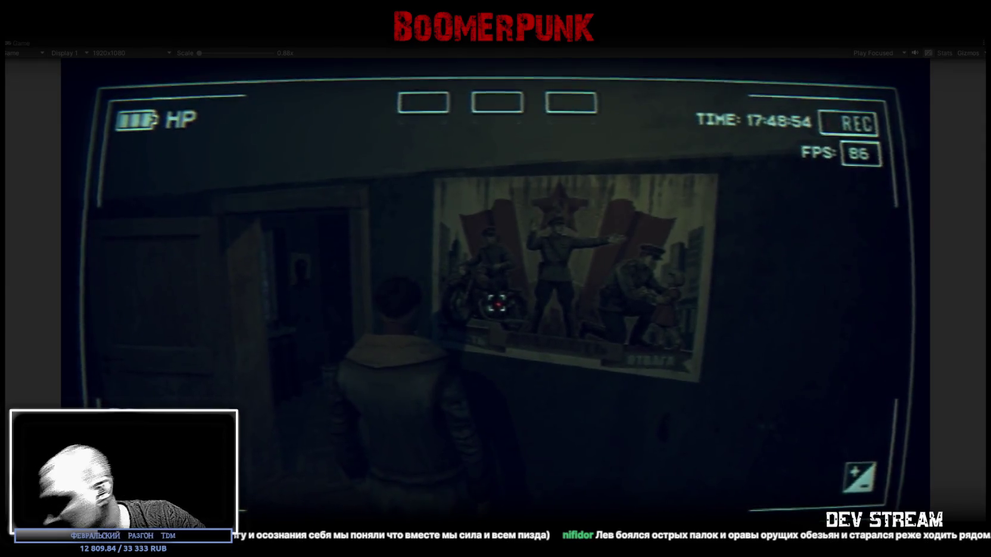
key("w")
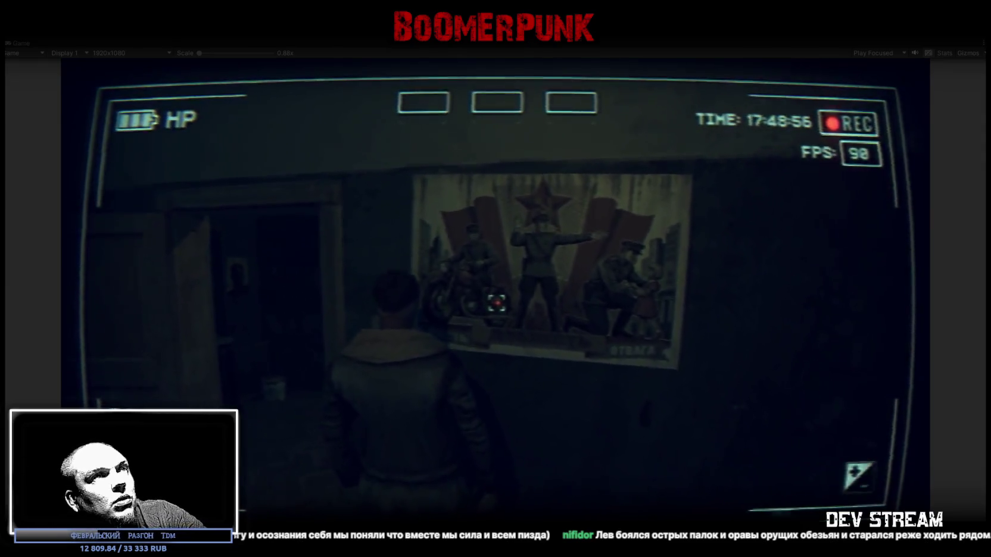
key("w")
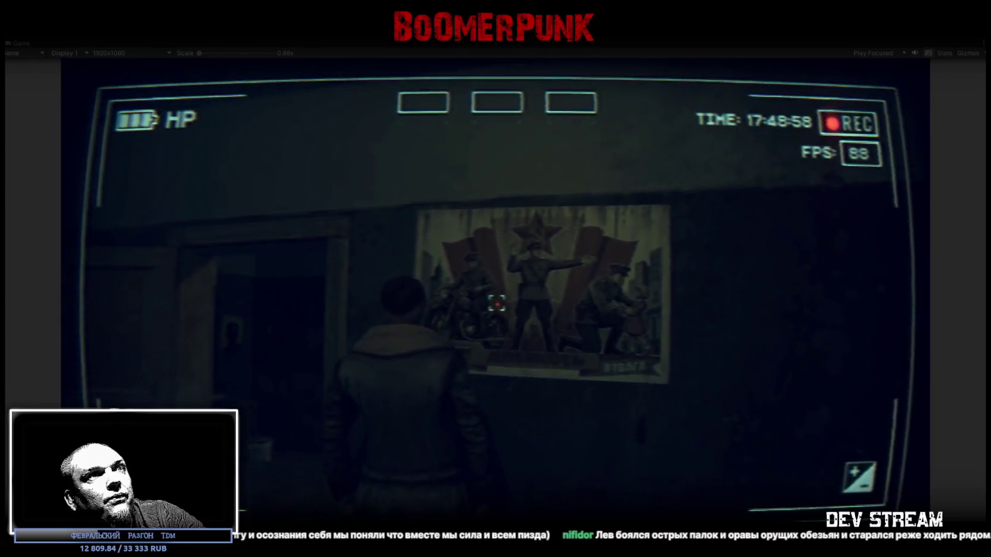
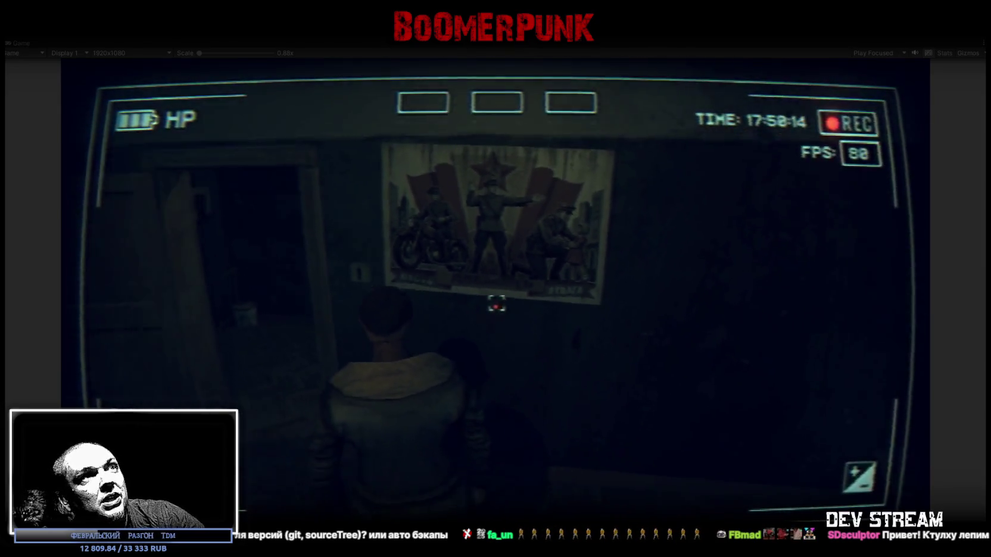
Step: Check the contents of the BAG inventory in the in-game menu, then close the menu
key("Escape")
left_click(585, 194)
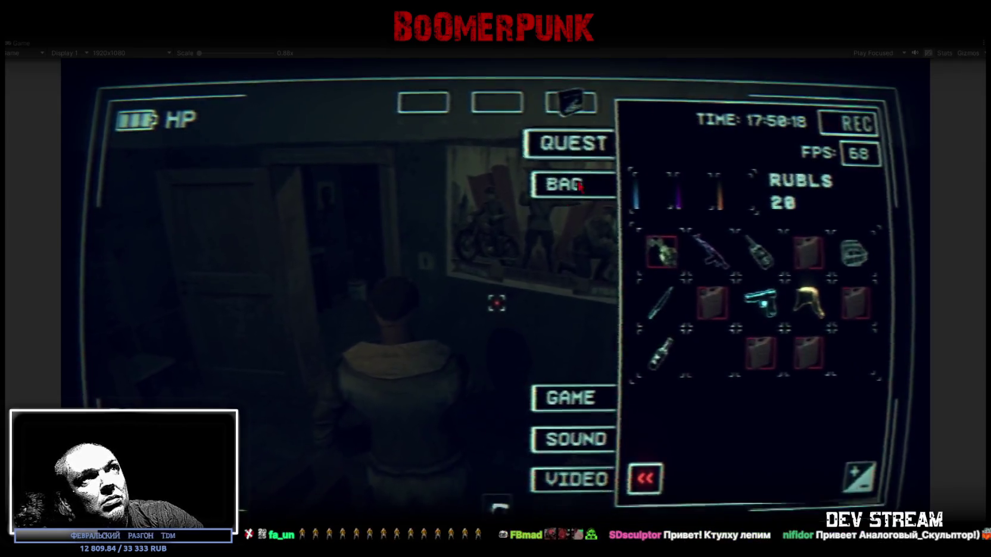
key("Escape")
Step: Walk through the doorway, past the windows and table, into the next room toward its poster
key("w")
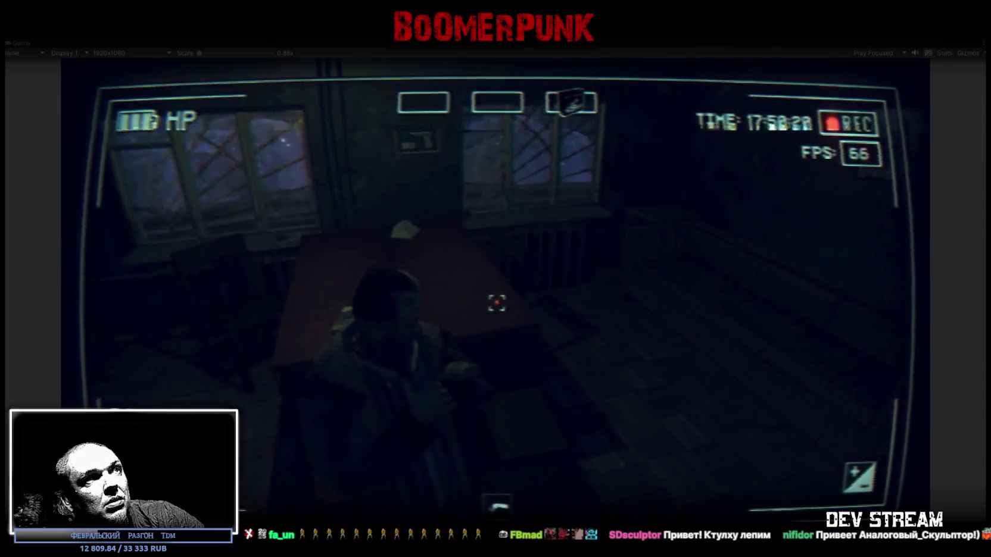
key("w")
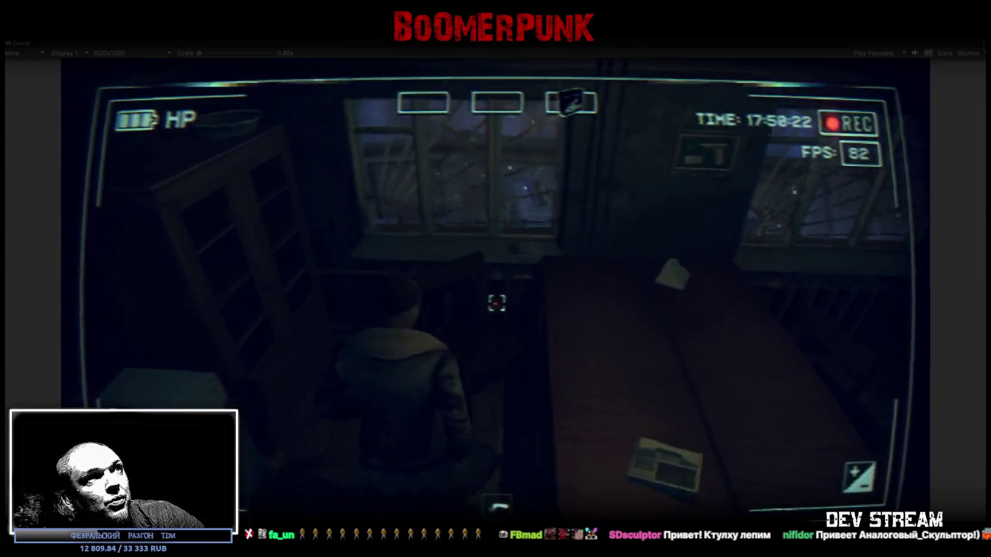
key("w")
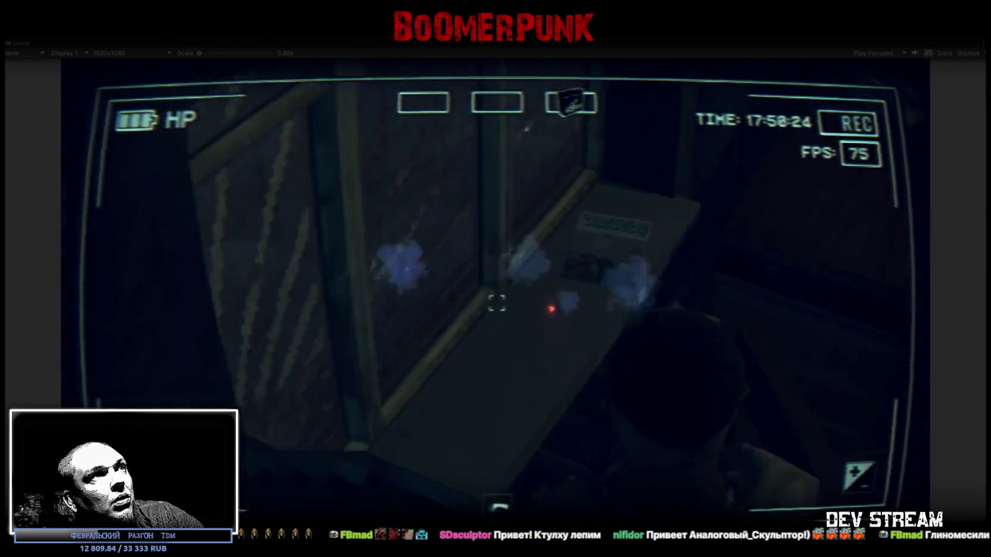
key("w")
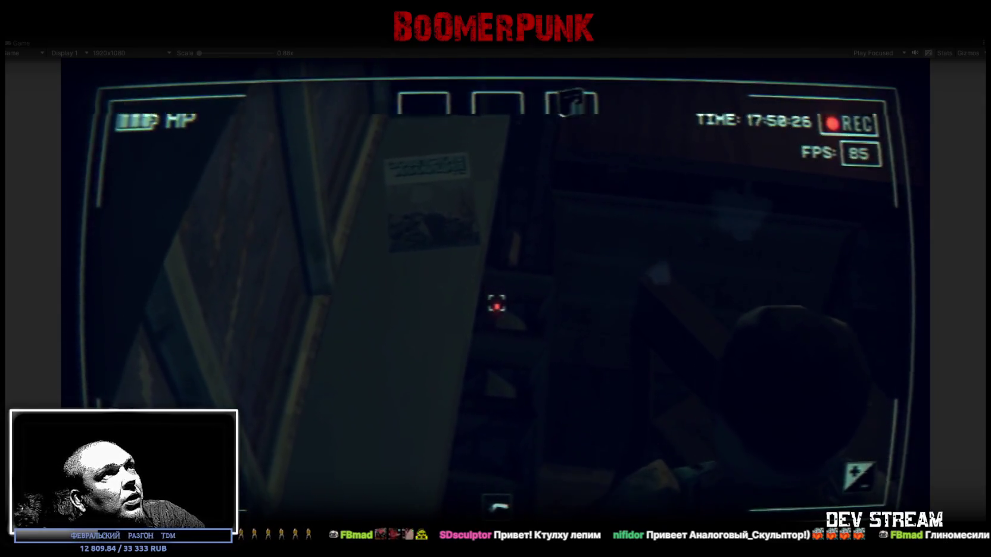
key("w")
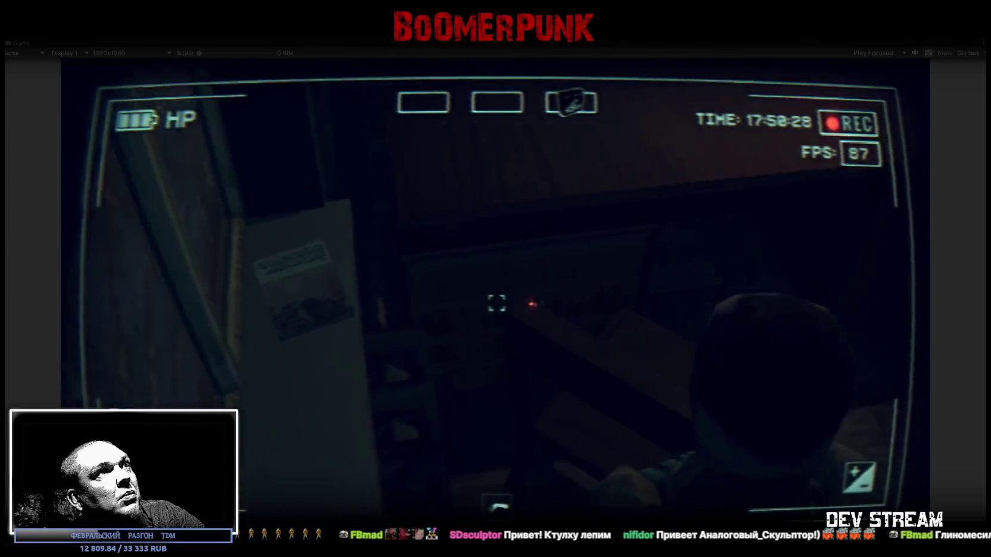
key("w")
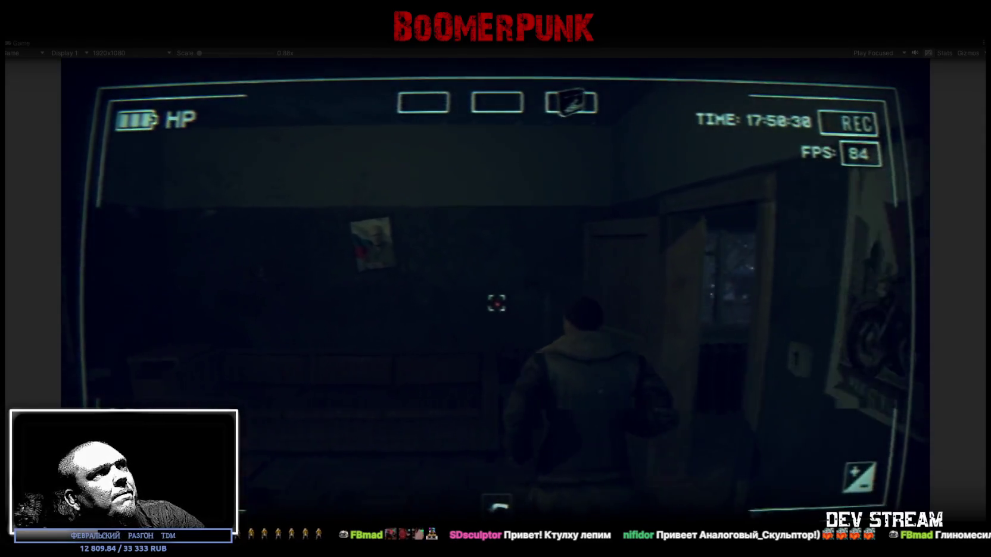
key("w")
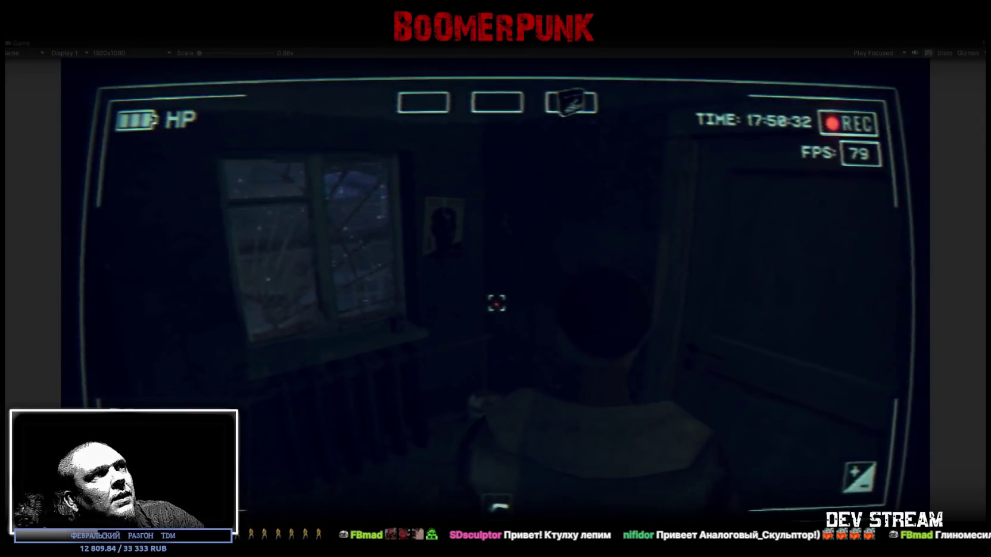
key("w")
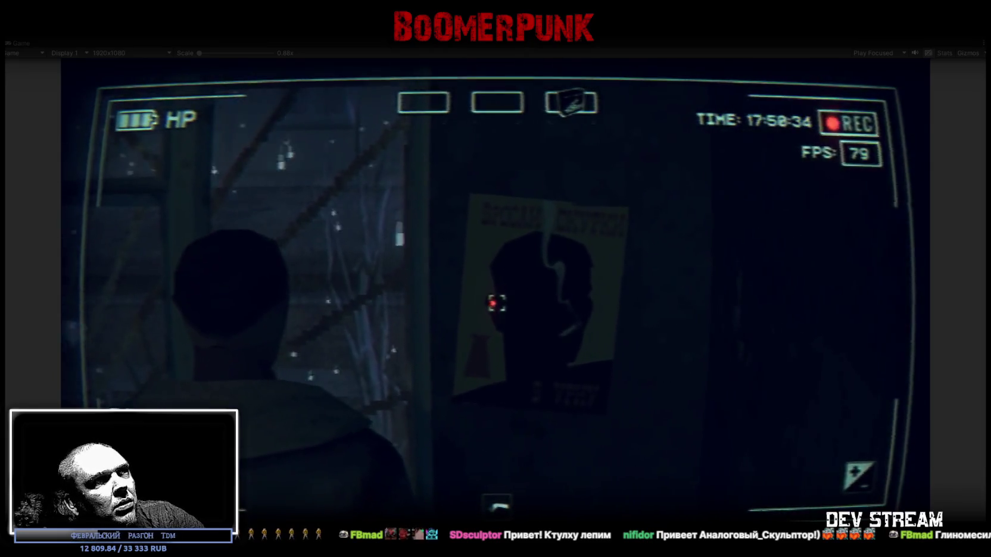
Step: Continue into another room, then head out and down the corridor to a doorway
key("w")
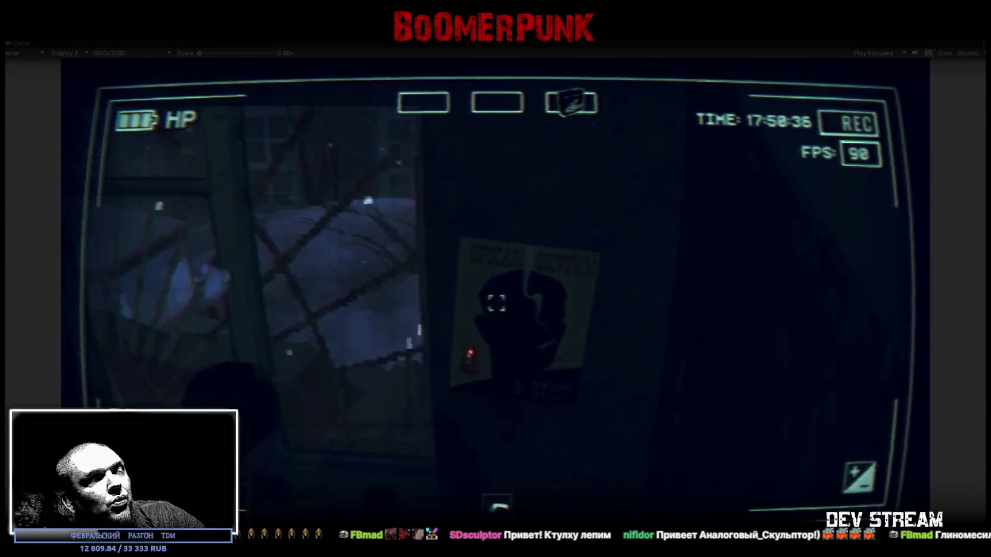
key("w")
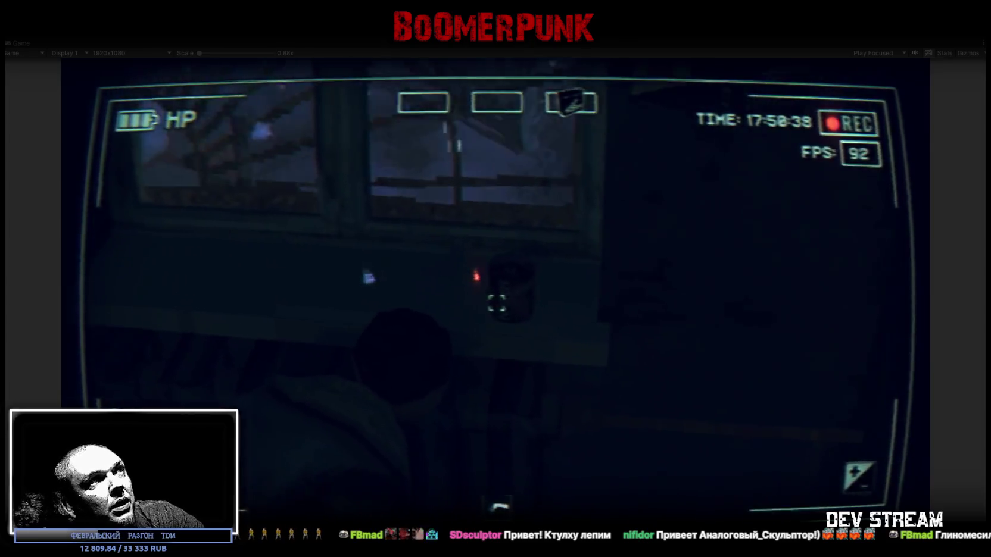
key("w")
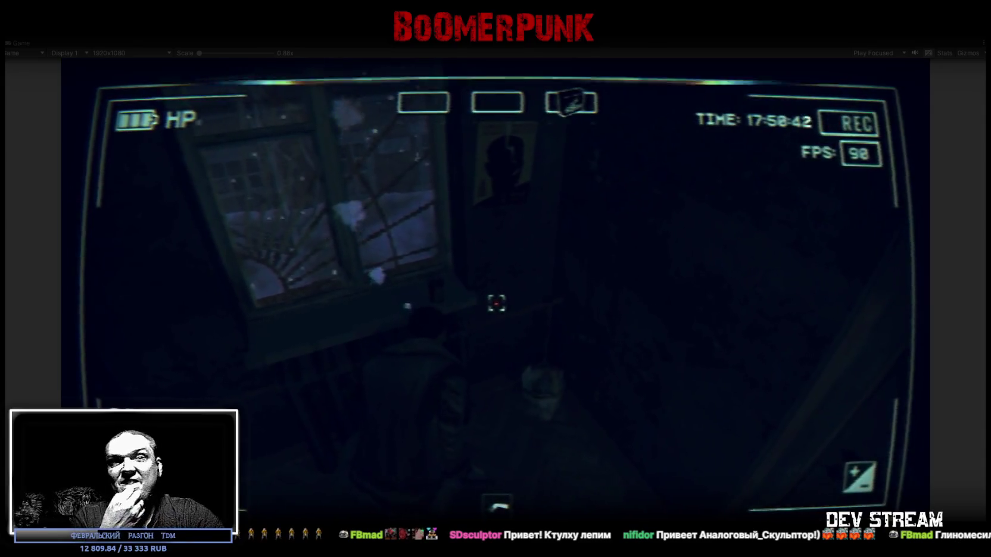
key("w")
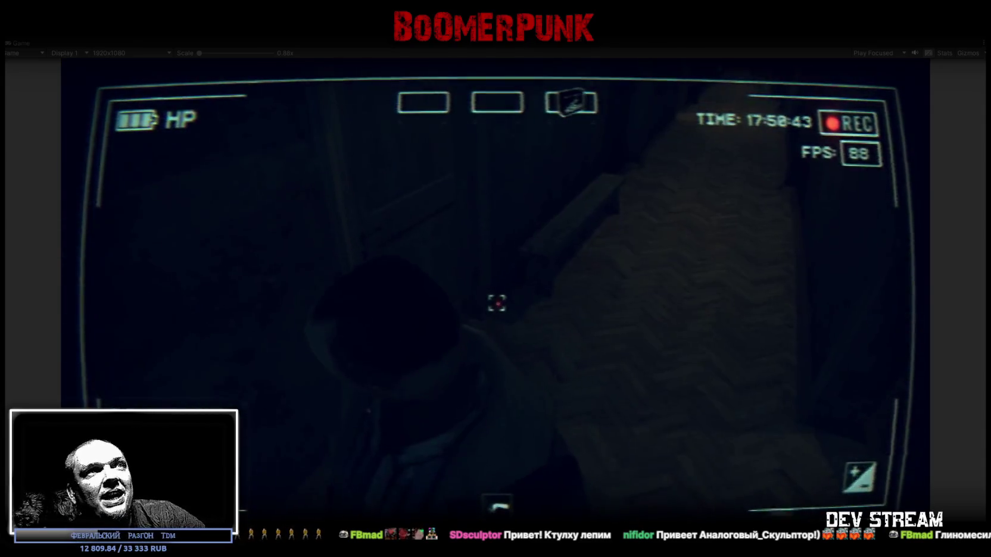
key("w")
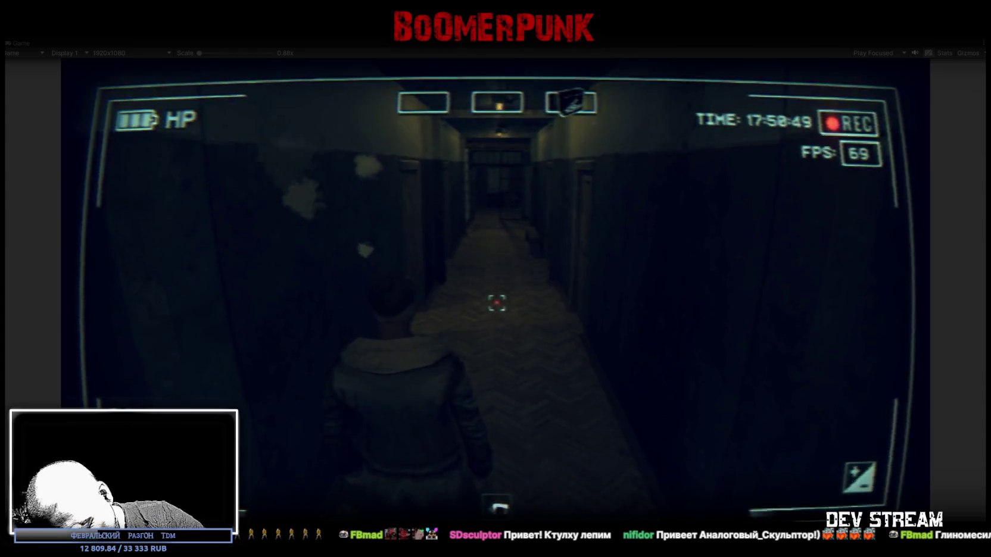
key("w")
Step: Enter the right-hand room to face its poster, then walk into the dark window room
key("d")
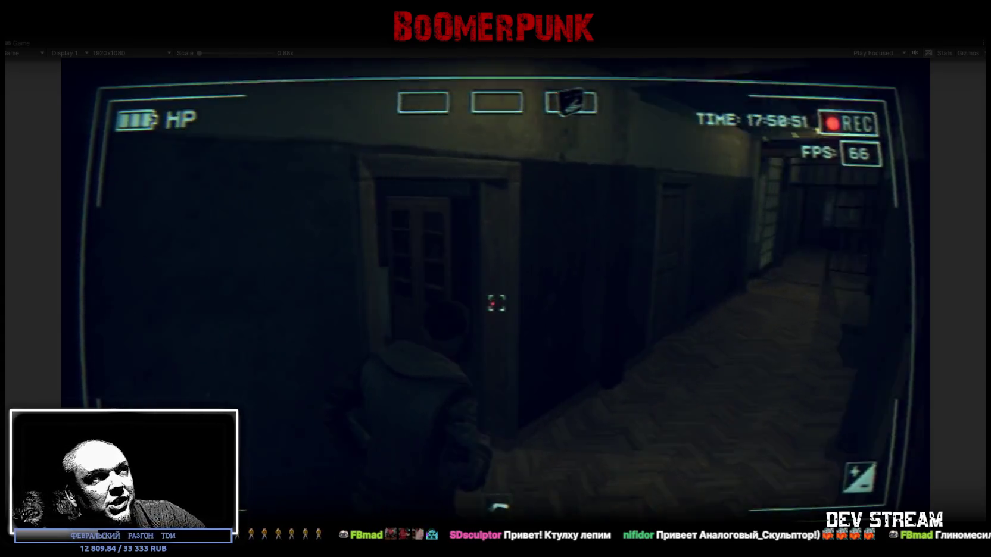
key("w")
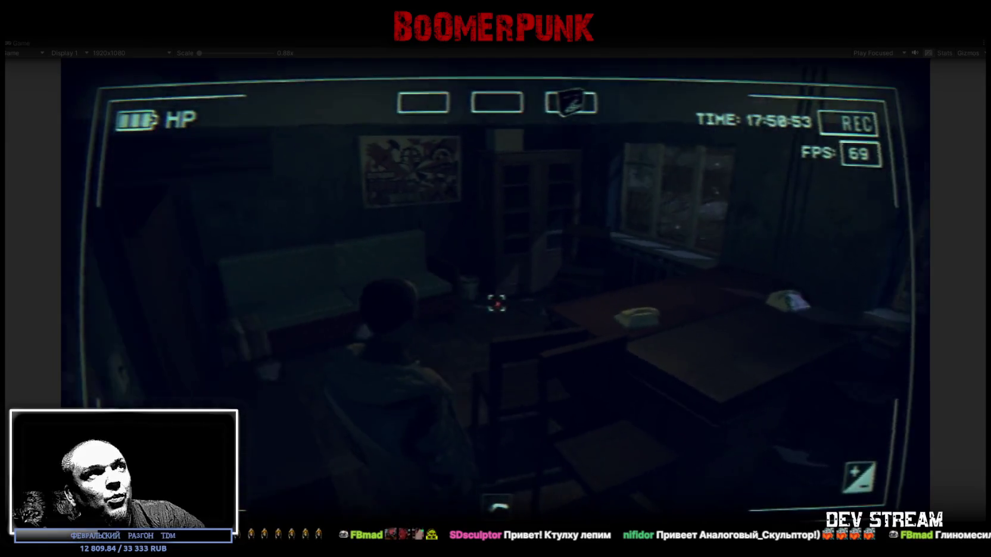
key("d")
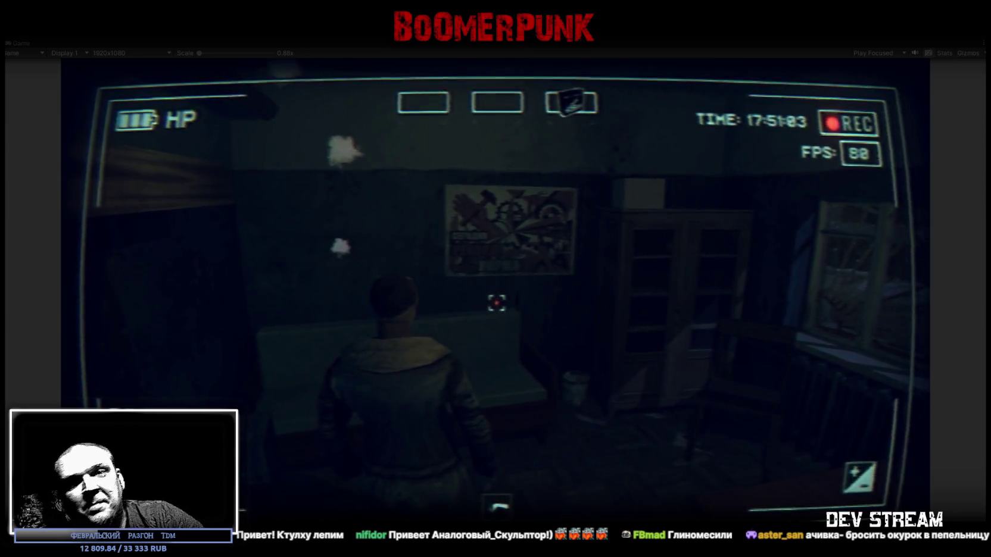
key("a")
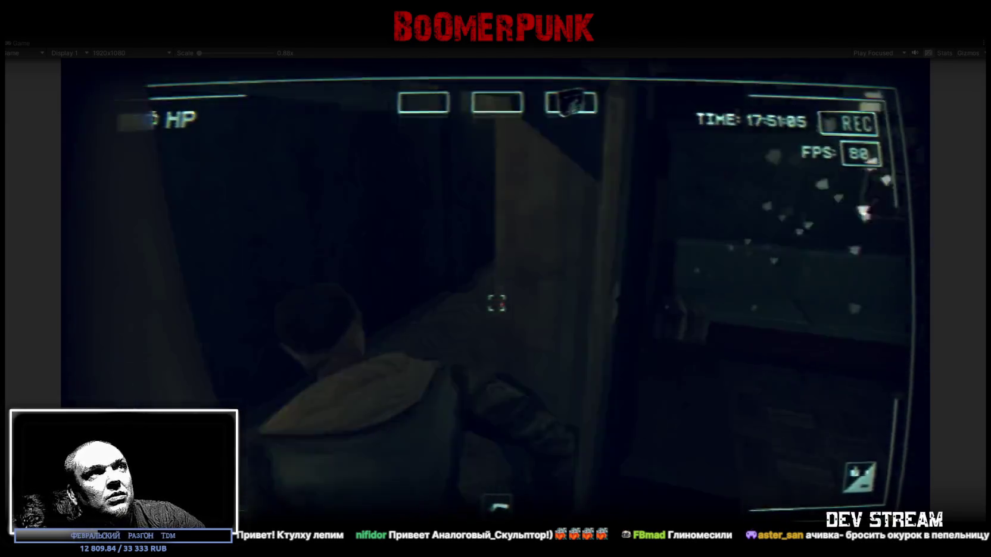
key("w")
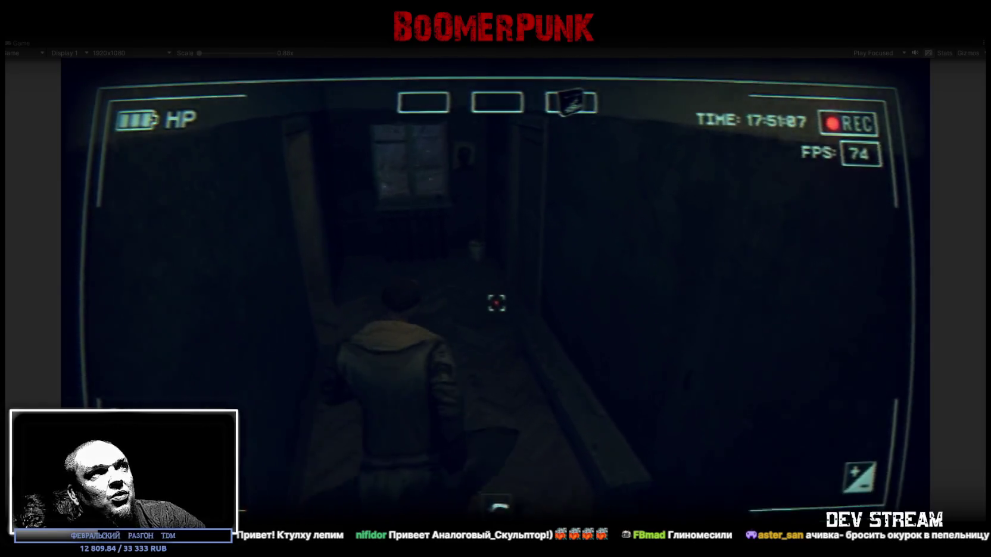
key("w")
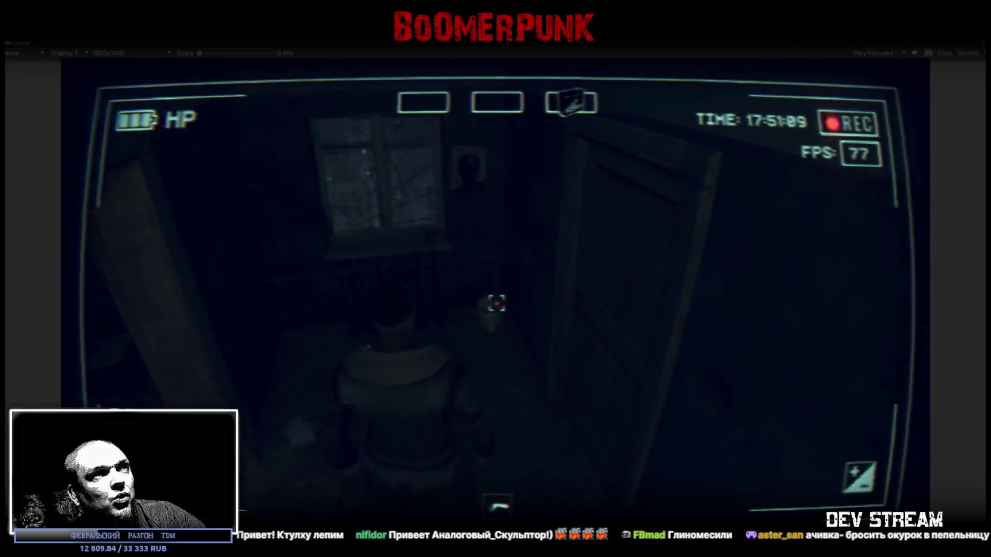
key("w")
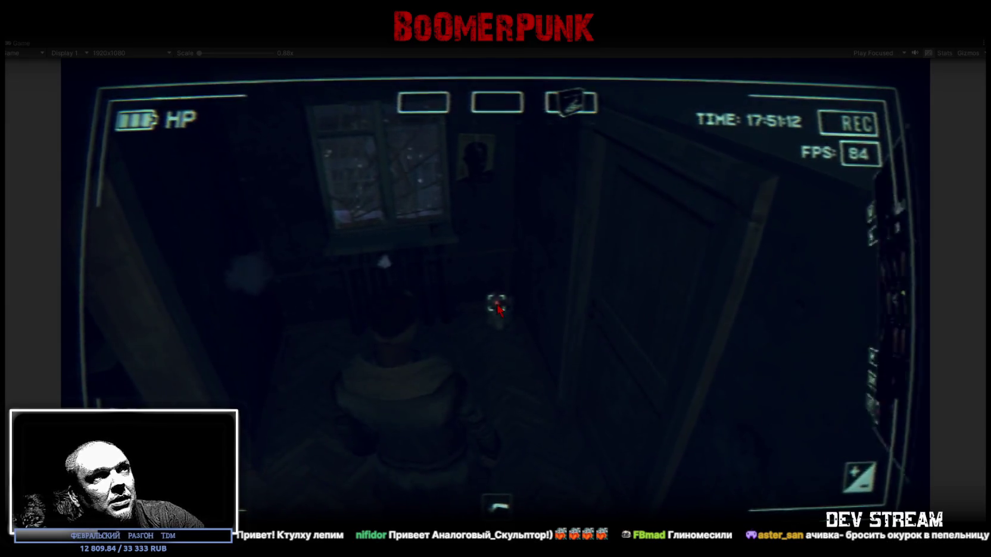
key("Tab")
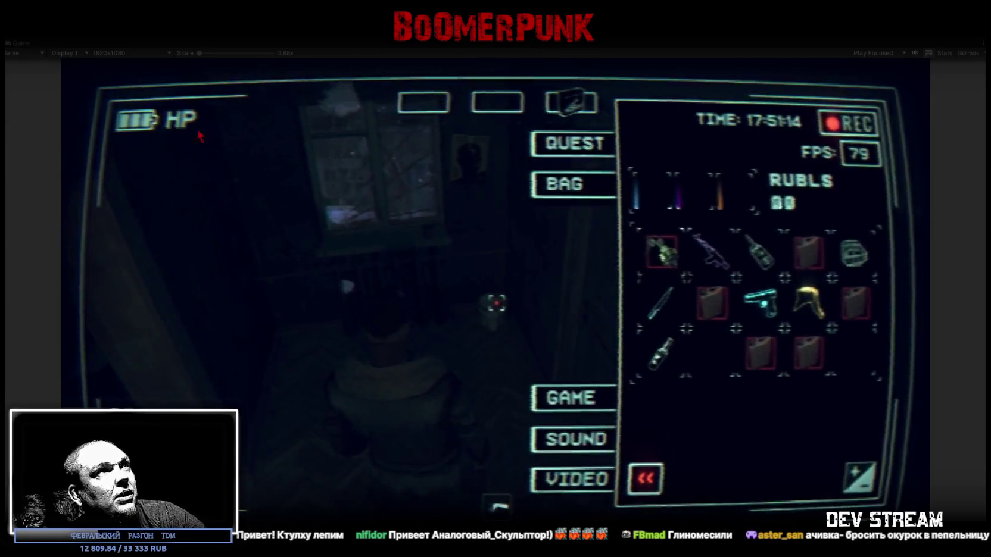
Step: Move the quick-slot item into an empty bag cell, then step toward the window and recheck the inventory
mouse_move(577, 113)
left_mouse_down()
mouse_move(713, 384)
mouse_move(705, 357)
left_mouse_up()
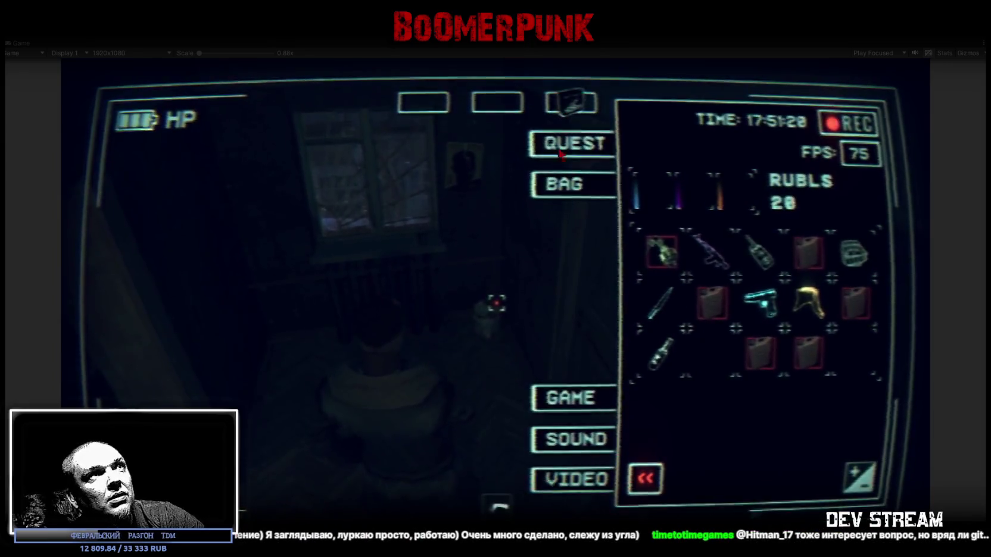
key("Tab")
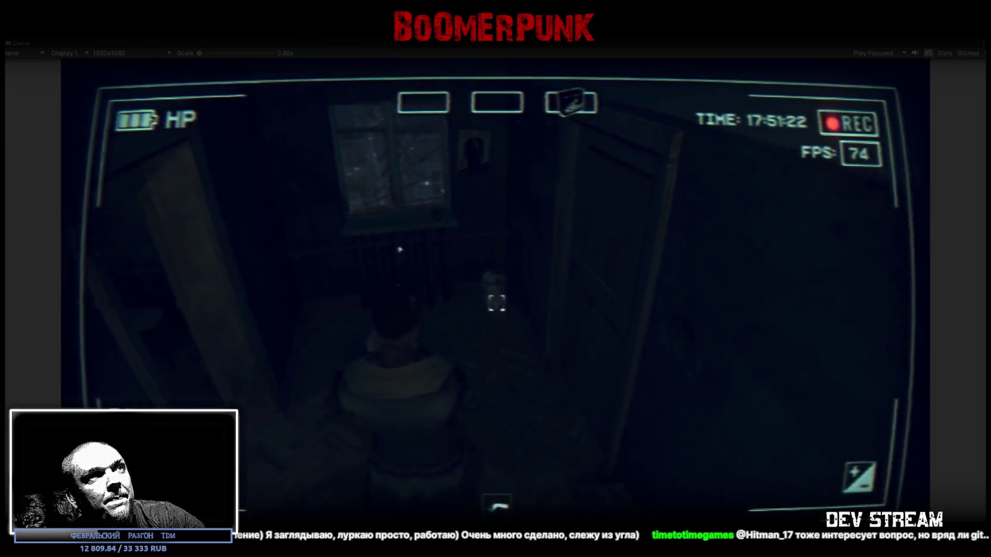
key("w")
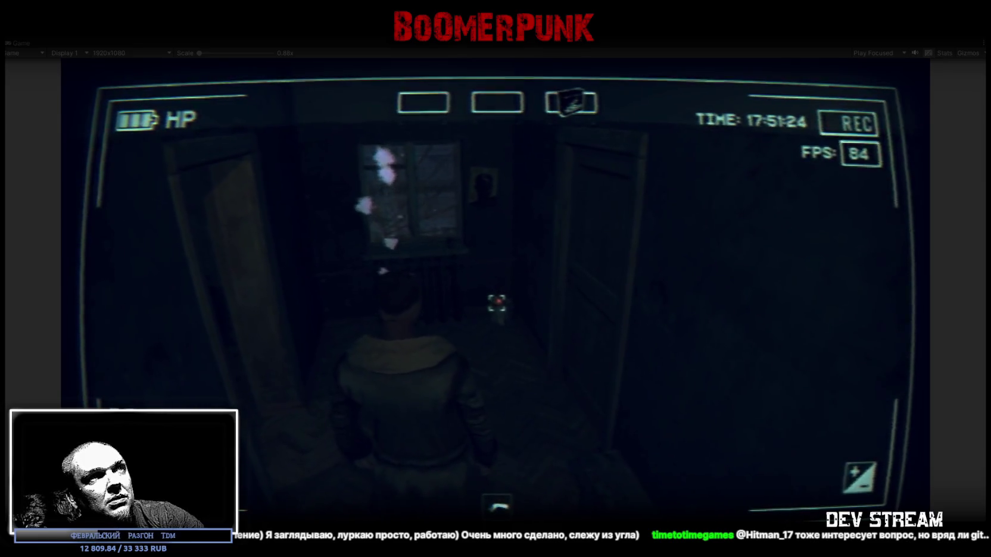
key("Tab")
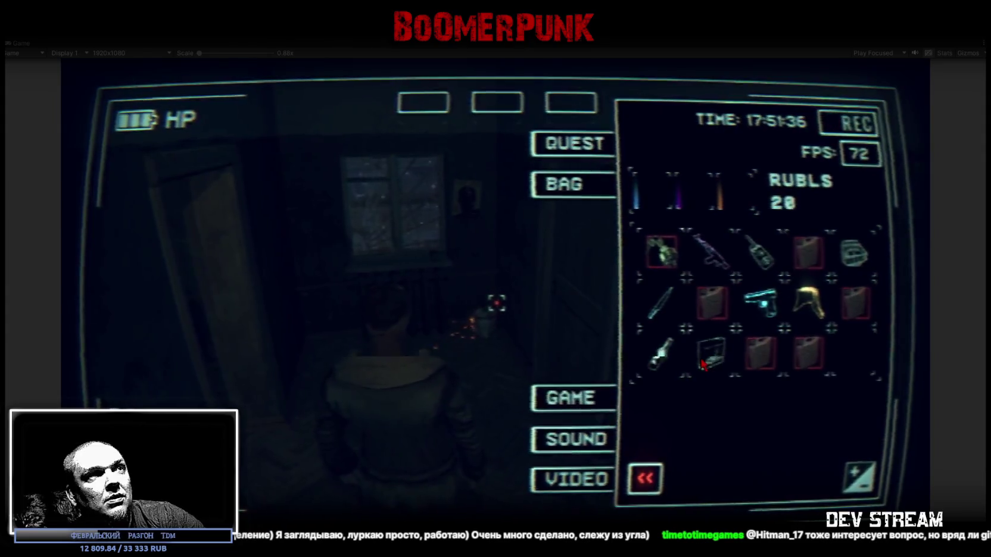
key("Escape")
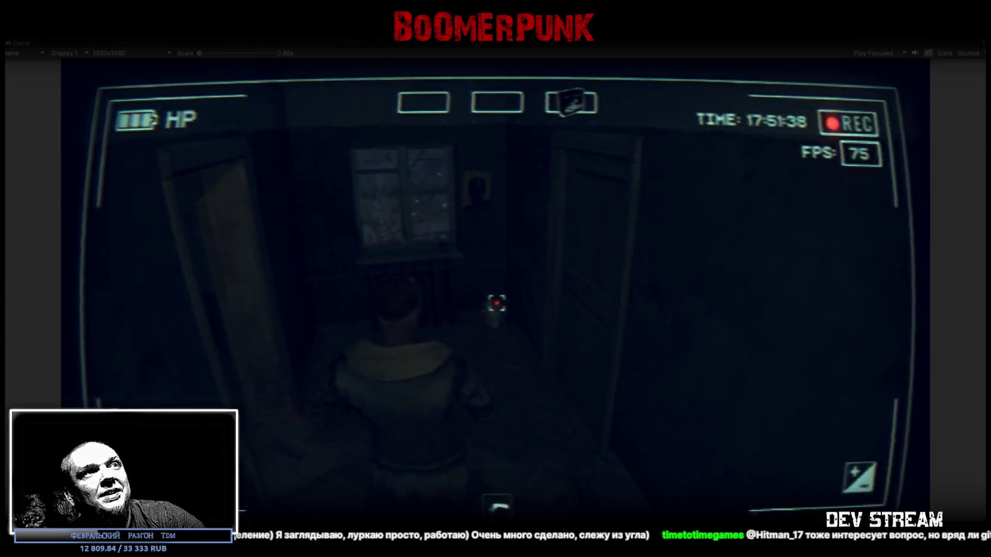
key("w")
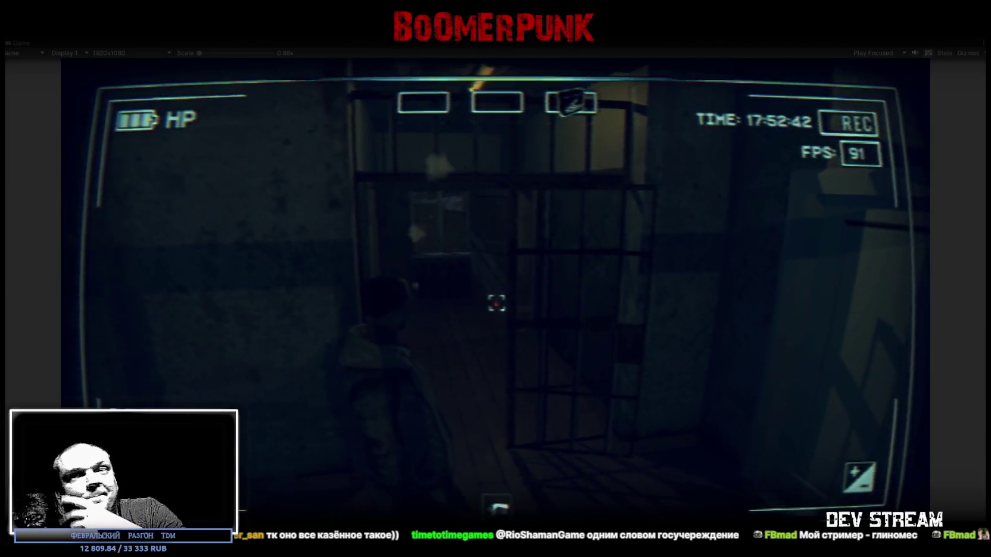
Step: Walk out of the cells, through the cell door and corridor, up to the wall poster
key("w")
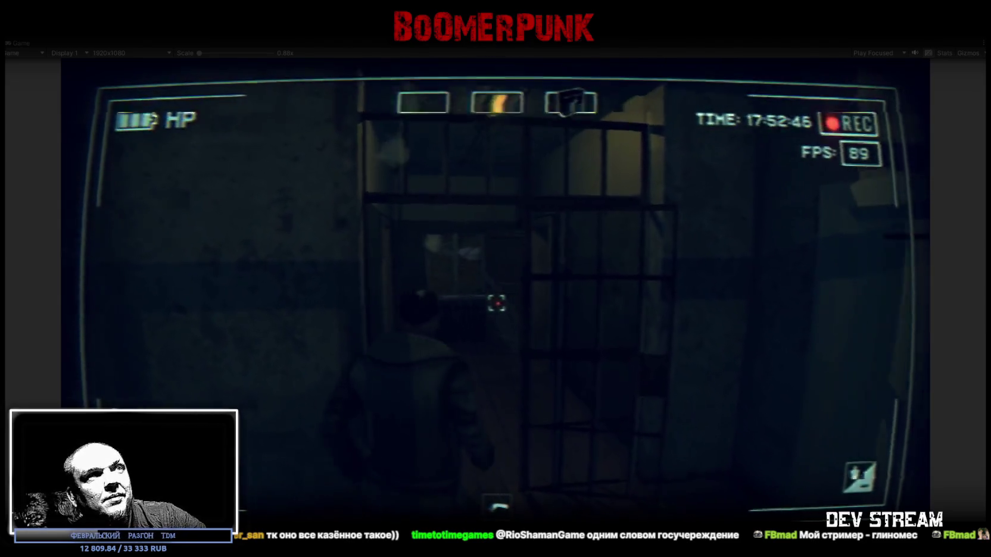
key("w")
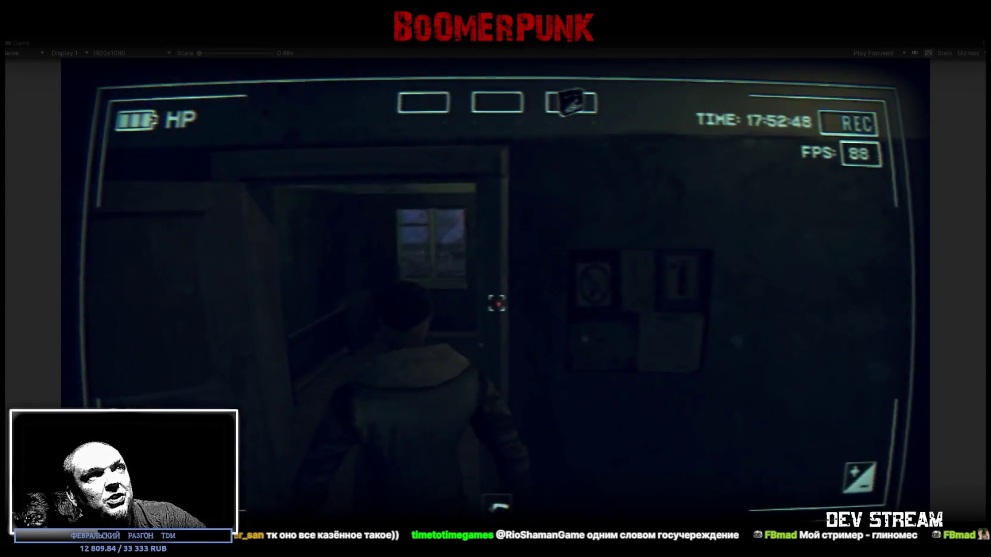
key("w")
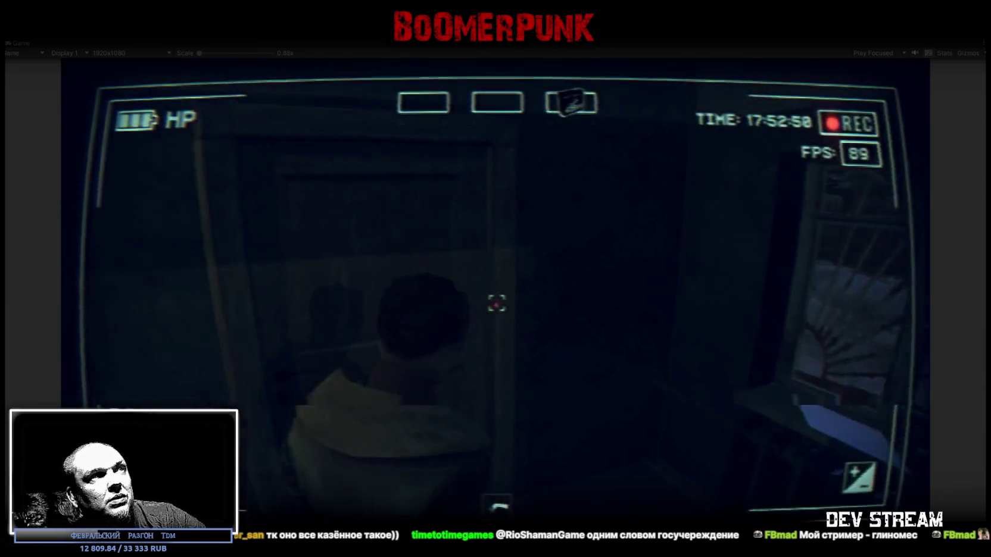
key("w")
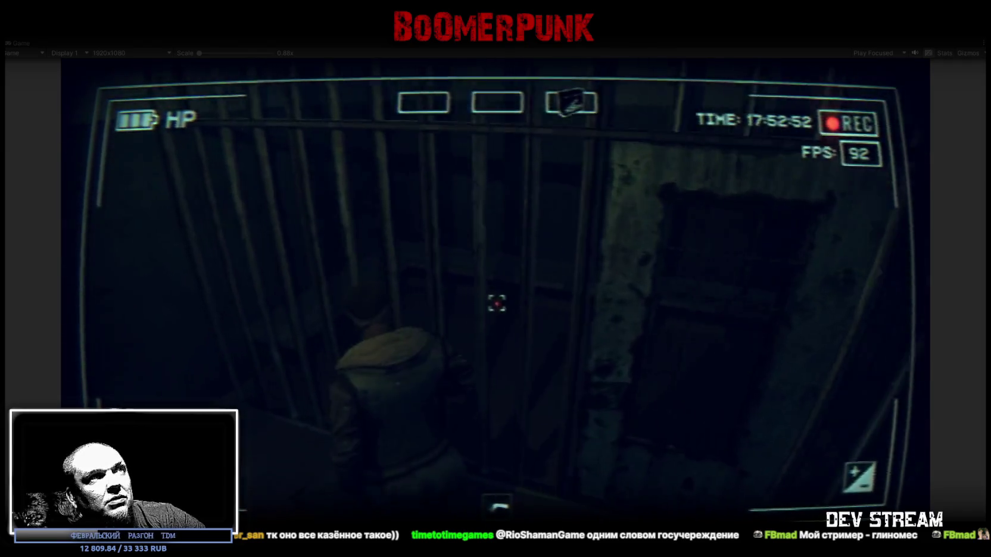
key("w")
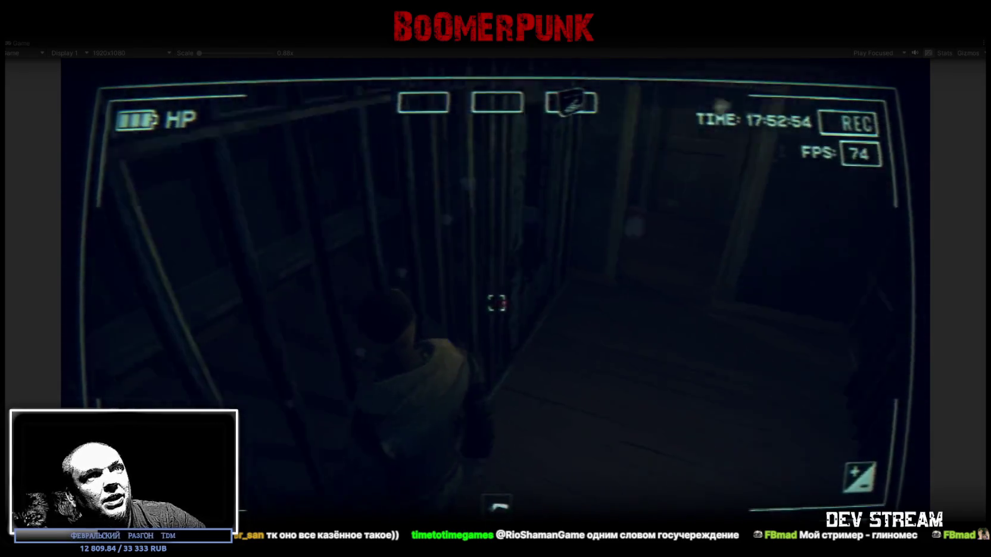
key("w")
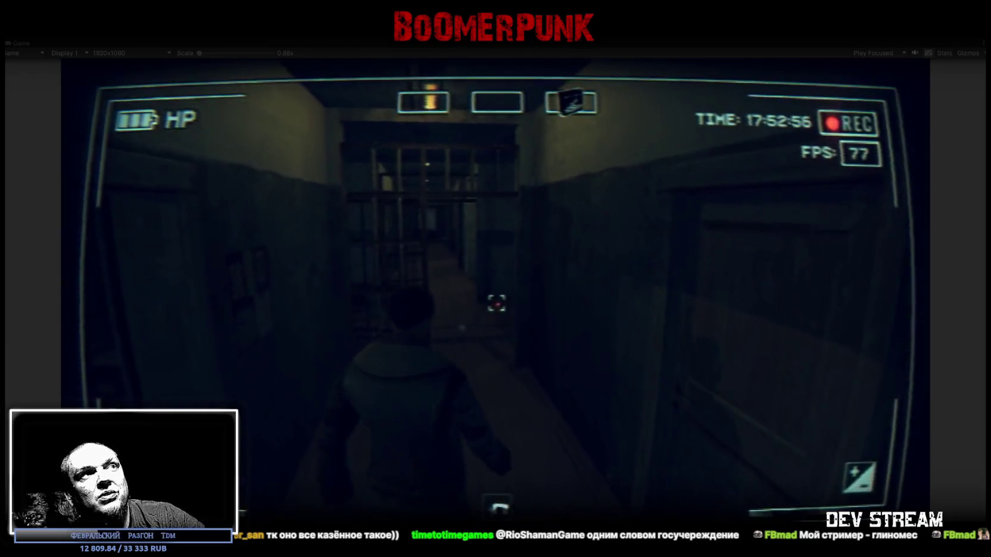
key("w")
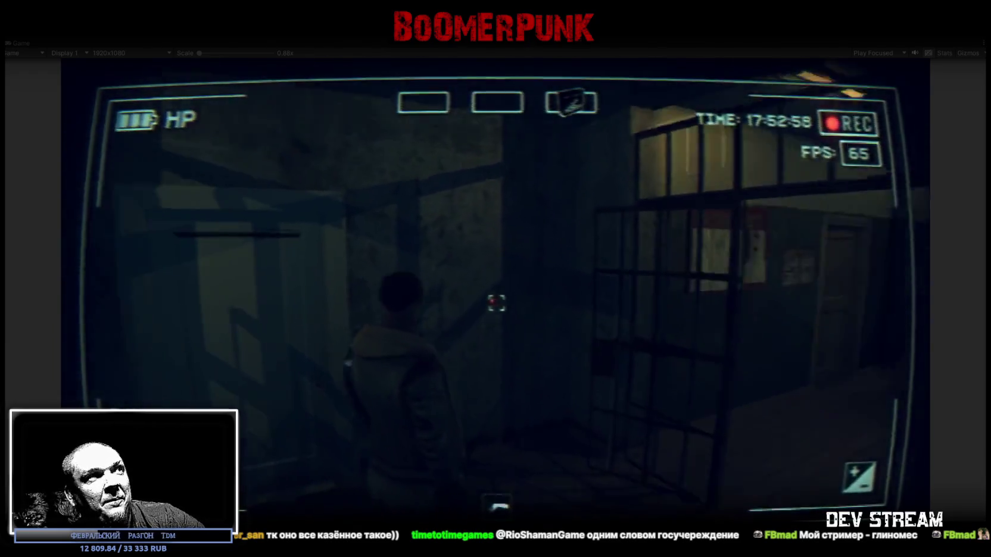
key("w")
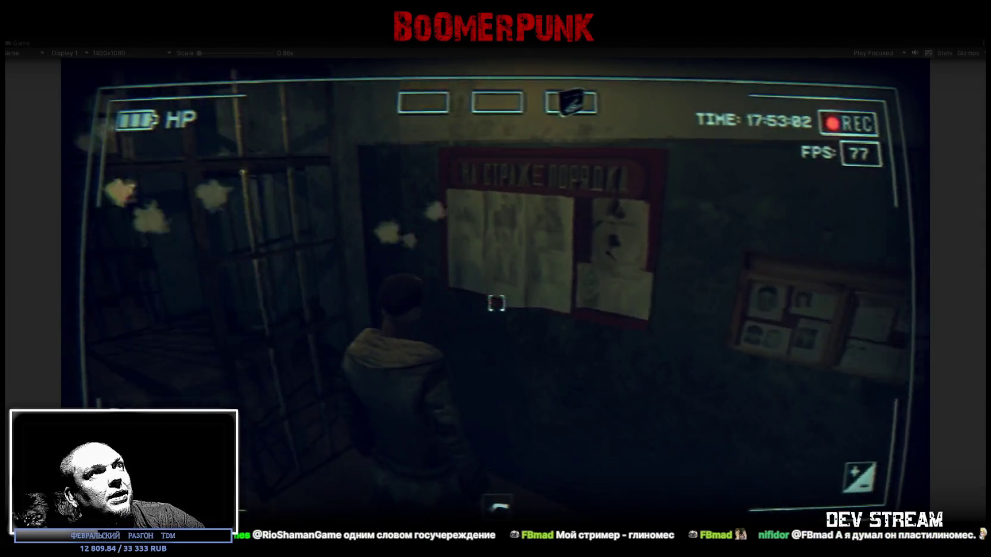
scroll(495, 279, "down", 3)
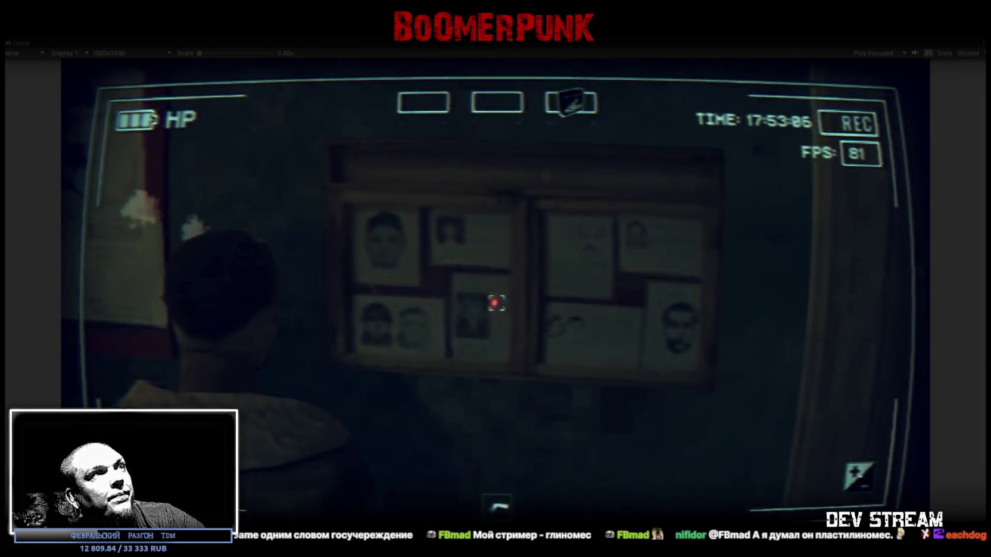
scroll(495, 279, "down", 2)
Step: Turn down the long corridor into the waiting room and zoom onto the На страже мира, на защите добра poster
key("d")
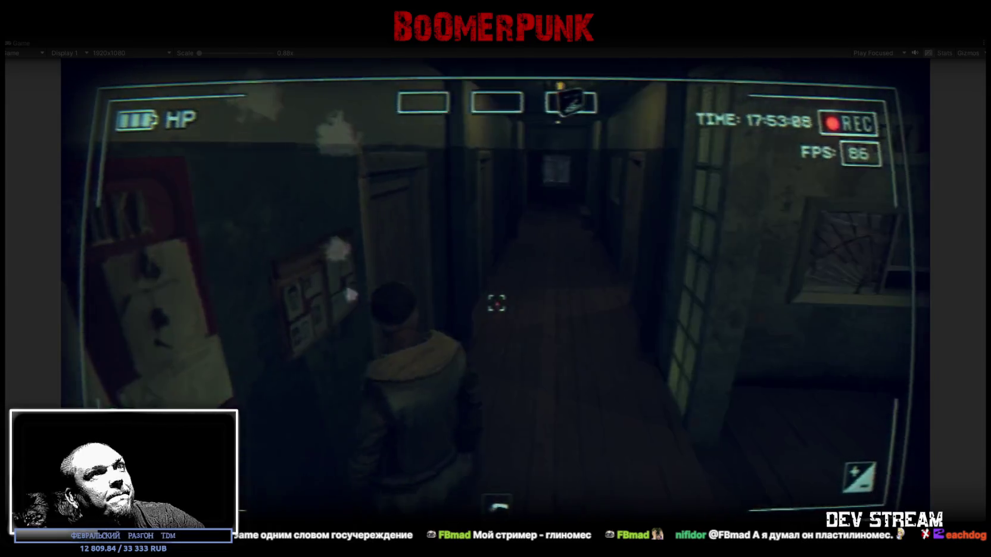
key("w")
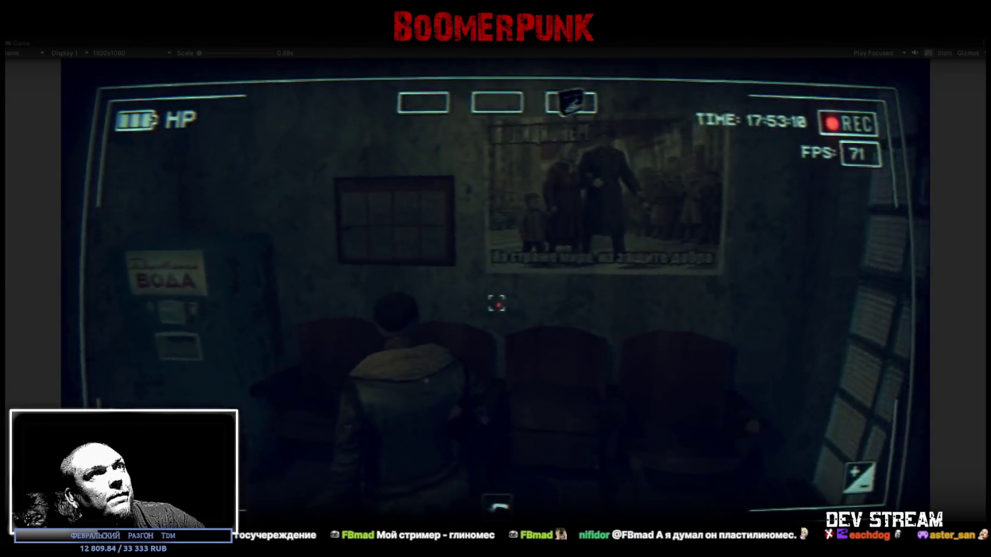
scroll(495, 279, "up", 3)
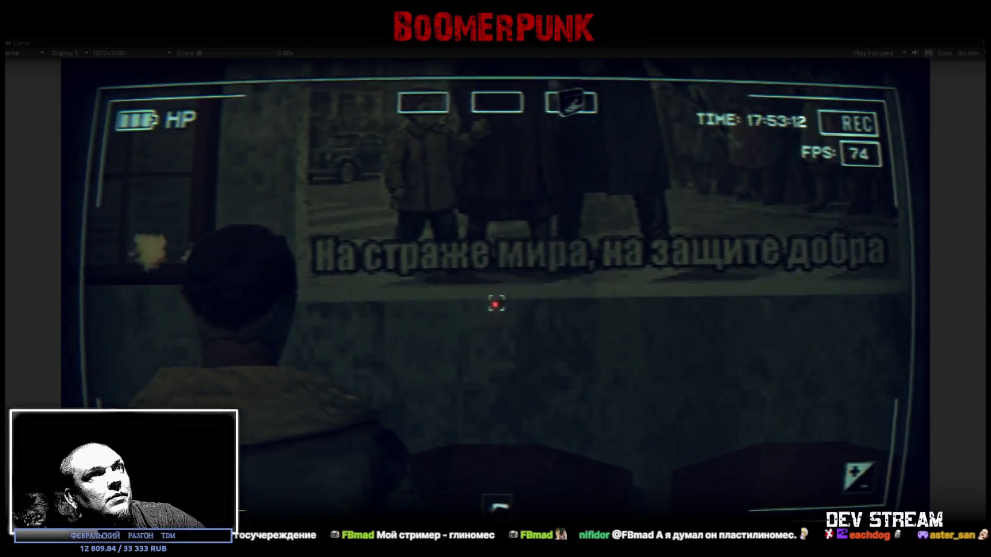
scroll(495, 278, "down", 3)
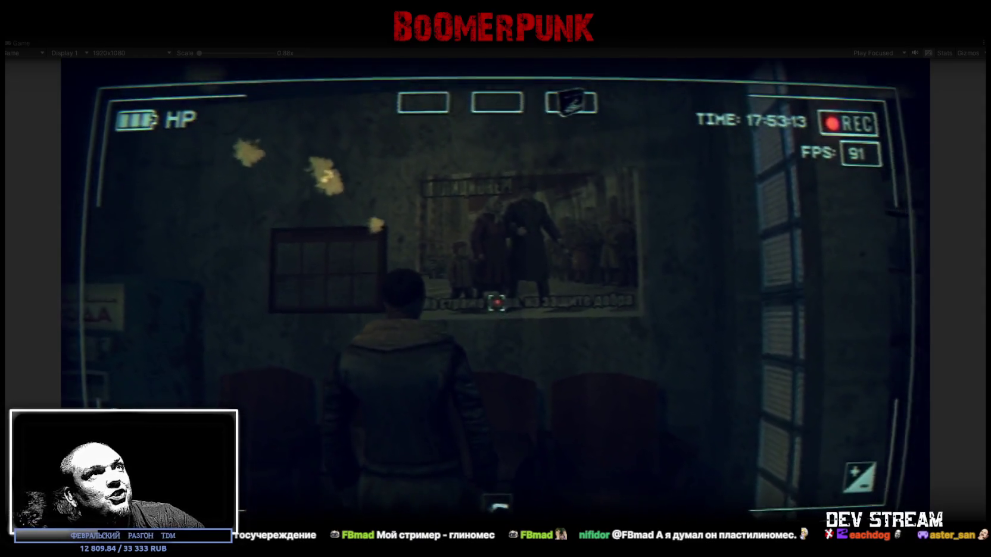
scroll(497, 303, "up", 3)
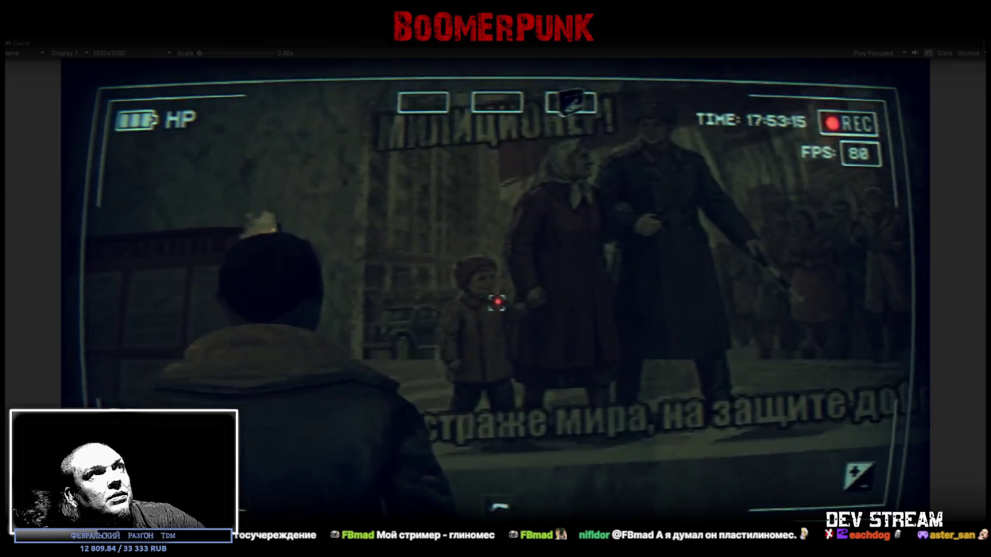